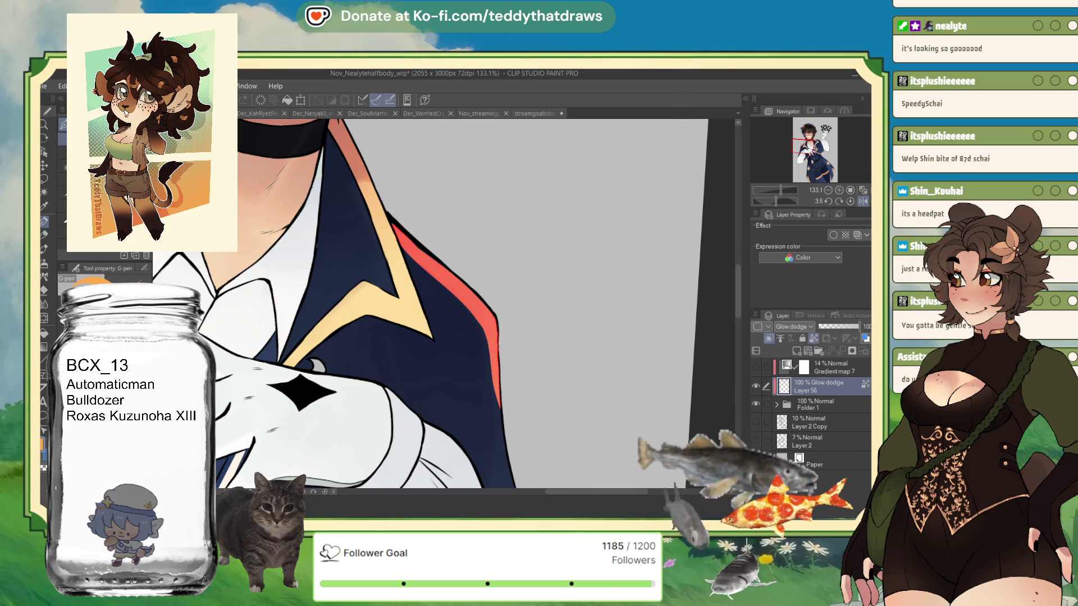
- Hide the red-orange lapel stripe and zoom out to see the whole character
{"action": "left_click", "coordinate": [284, 102]}
{"action": "mouse_move", "coordinate": [354, 363]}
{"action": "left_mouse_down"}
{"action": "mouse_move", "coordinate": [445, 299]}
{"action": "mouse_move", "coordinate": [514, 295]}
{"action": "left_mouse_up"}
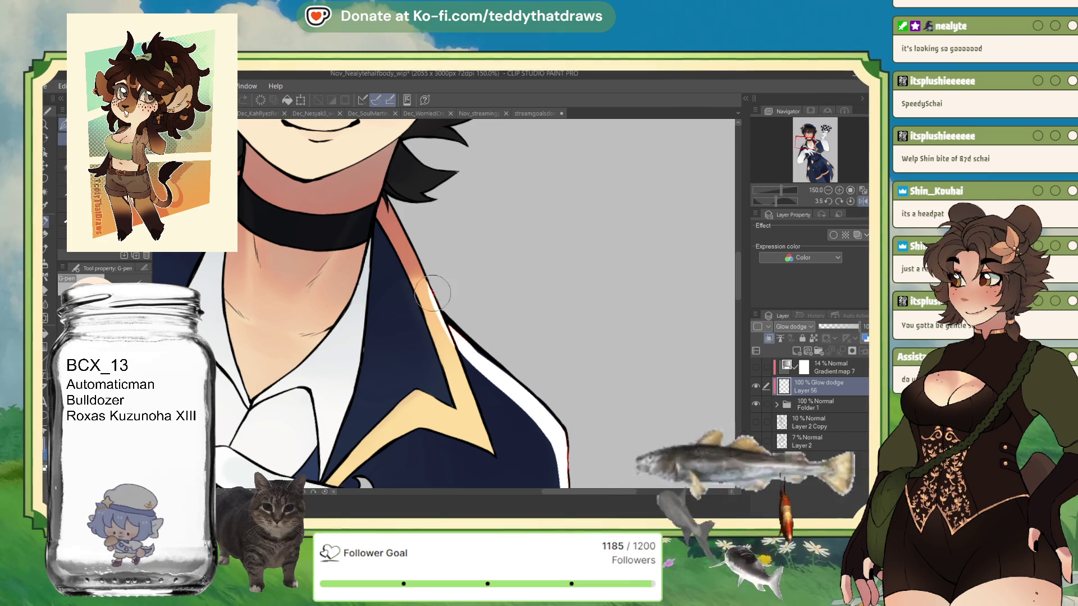
{"action": "scroll", "coordinate": [495, 345], "scroll_direction": "down", "scroll_amount": 3}
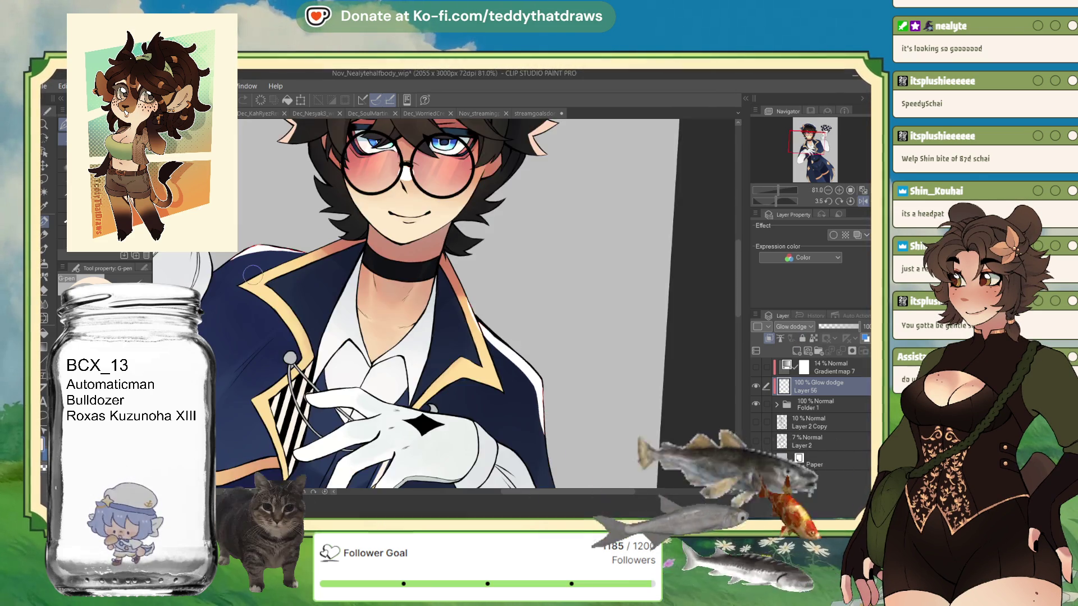
{"action": "scroll", "coordinate": [379, 253], "scroll_direction": "up", "scroll_amount": 3}
{"action": "scroll", "coordinate": [284, 210], "scroll_direction": "up", "scroll_amount": 2}
- Rotate the canvas view on its side with the Navigator slider, then tilt it back slightly
{"action": "left_click_drag", "start_coordinate": [781, 201], "coordinate": [768, 201]}
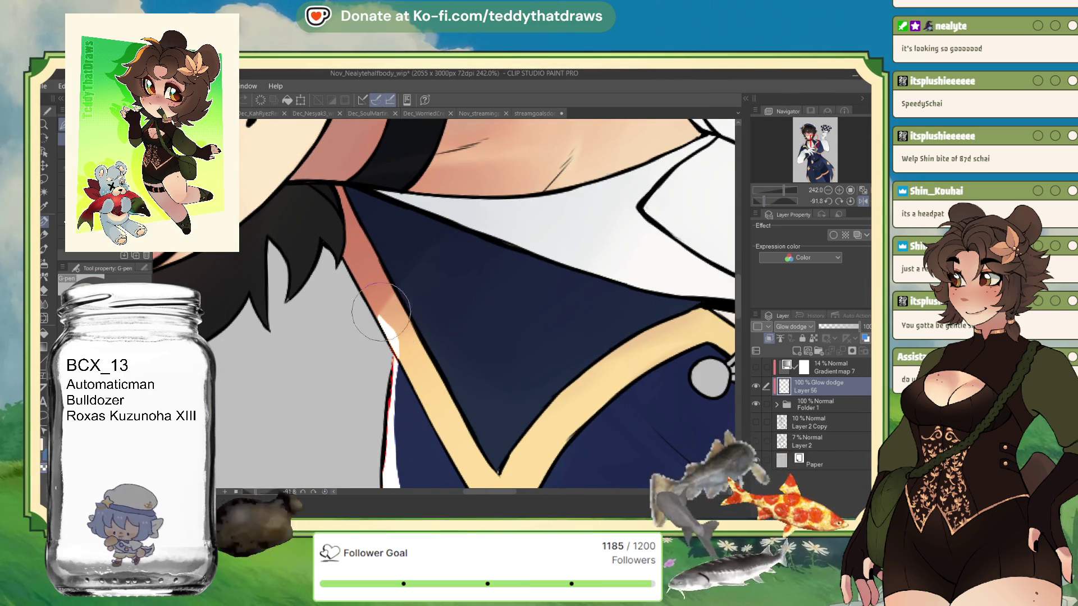
{"action": "scroll", "coordinate": [429, 371], "scroll_direction": "down", "scroll_amount": 2}
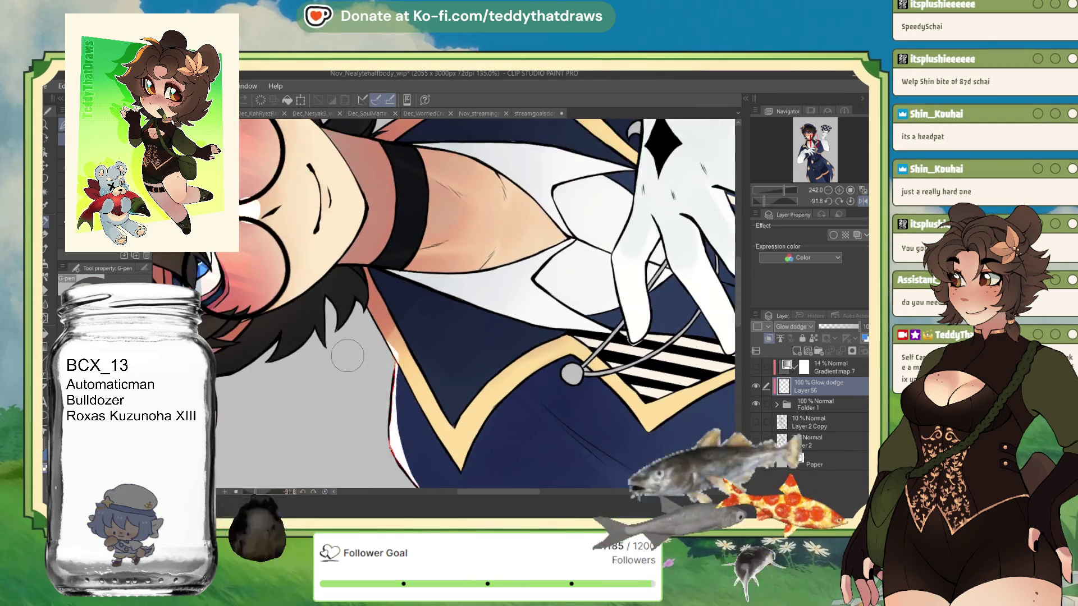
{"action": "scroll", "coordinate": [429, 371], "scroll_direction": "down", "scroll_amount": 2}
{"action": "scroll", "coordinate": [429, 371], "scroll_direction": "down", "scroll_amount": 2}
{"action": "scroll", "coordinate": [375, 200], "scroll_direction": "up", "scroll_amount": 1}
{"action": "scroll", "coordinate": [375, 200], "scroll_direction": "up", "scroll_amount": 1}
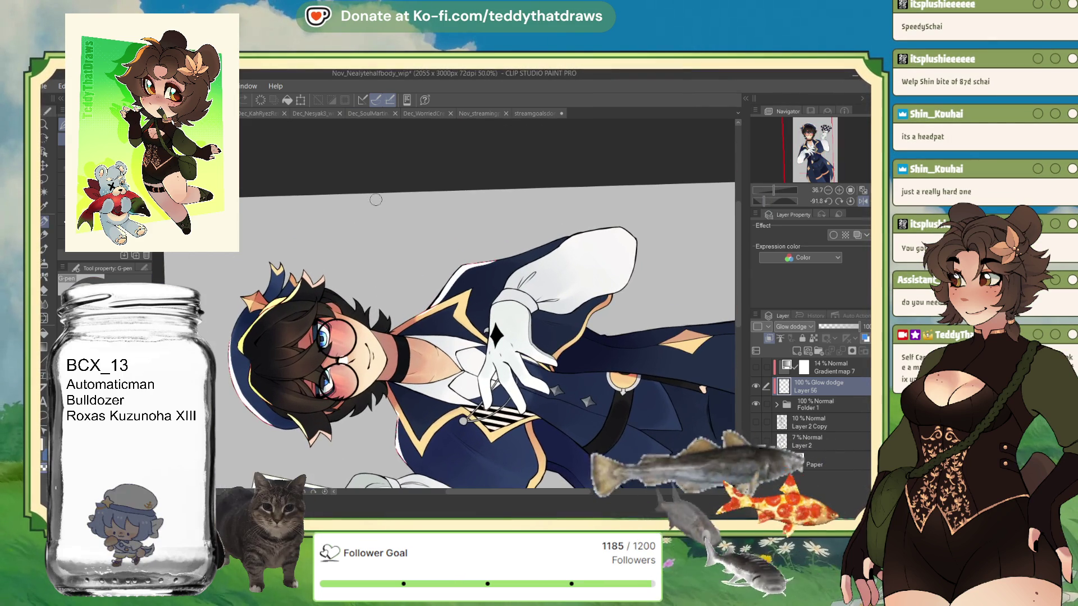
{"action": "scroll", "coordinate": [223, 307], "scroll_direction": "down", "scroll_amount": 1}
{"action": "scroll", "coordinate": [222, 307], "scroll_direction": "up", "scroll_amount": 1}
{"action": "scroll", "coordinate": [223, 307], "scroll_direction": "up", "scroll_amount": 1}
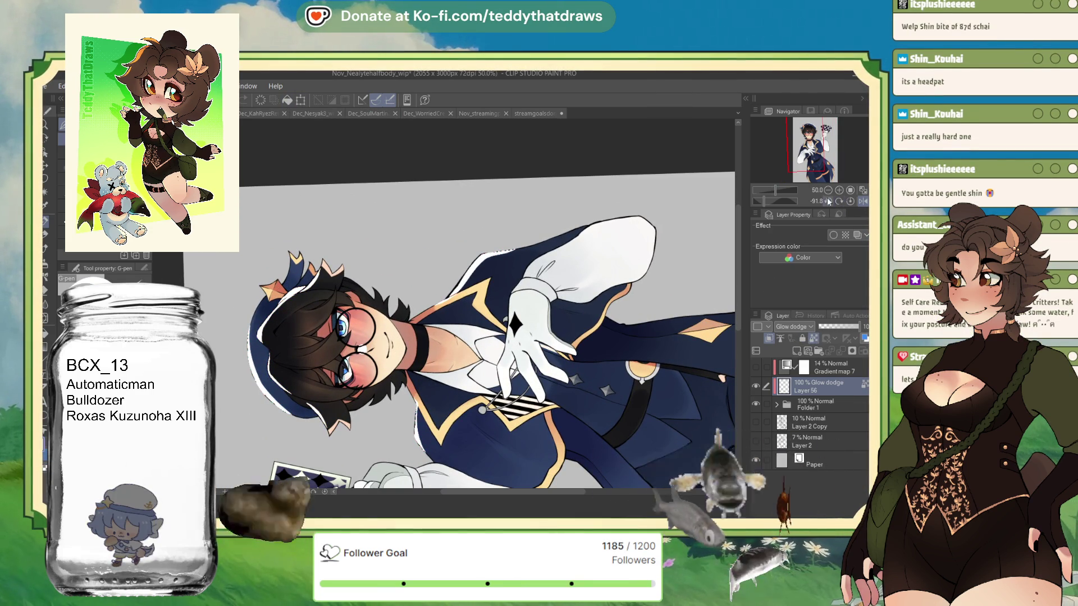
{"action": "left_click_drag", "start_coordinate": [760, 201], "coordinate": [761, 202]}
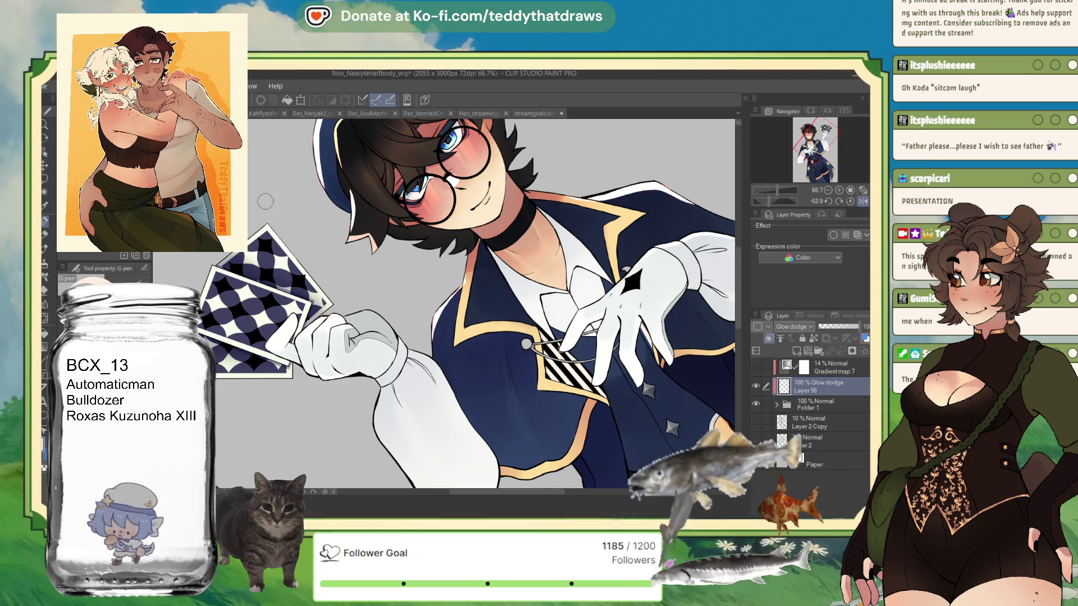
- Move Gradient map 7 below the Glow dodge layer and make its warm tint visible
{"action": "left_click_drag", "start_coordinate": [821, 367], "coordinate": [820, 388]}
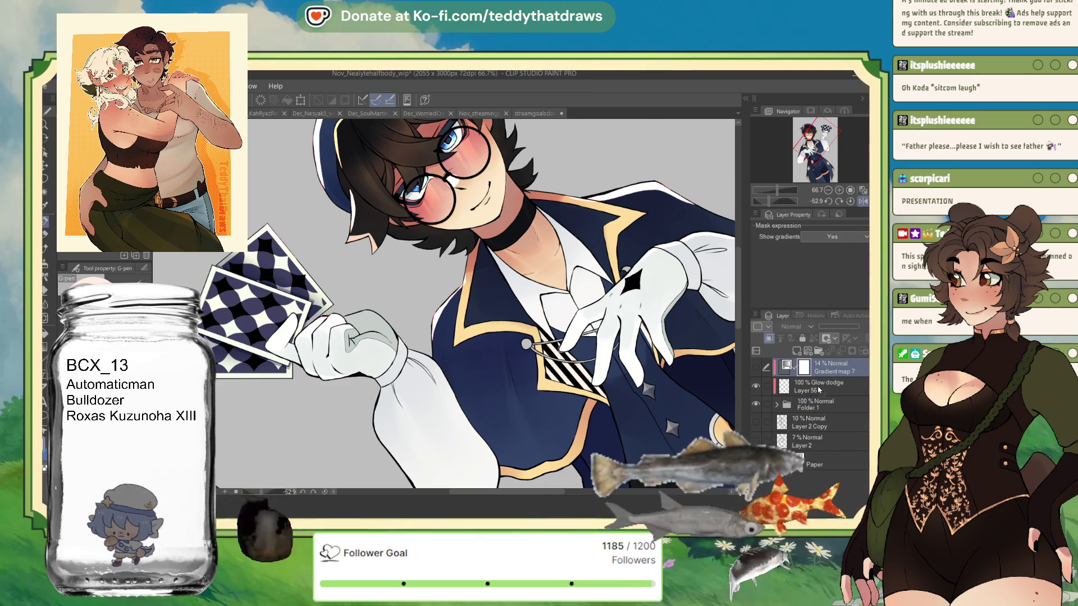
{"action": "left_click", "coordinate": [756, 387]}
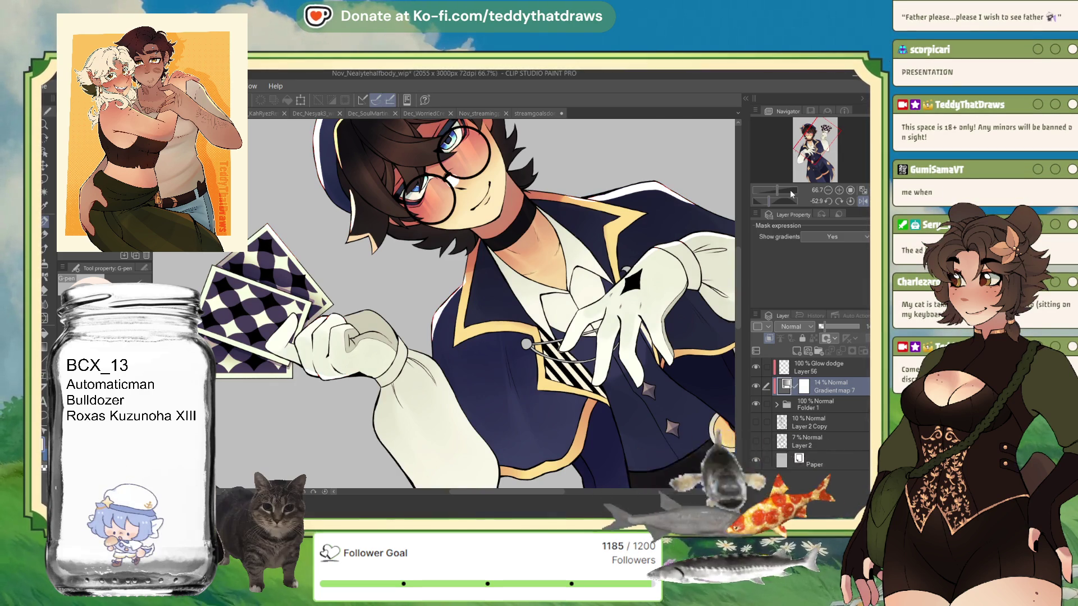
{"action": "scroll", "coordinate": [578, 269], "scroll_direction": "down", "scroll_amount": 3}
{"action": "scroll", "coordinate": [578, 269], "scroll_direction": "down", "scroll_amount": 2}
{"action": "scroll", "coordinate": [577, 269], "scroll_direction": "up", "scroll_amount": 2}
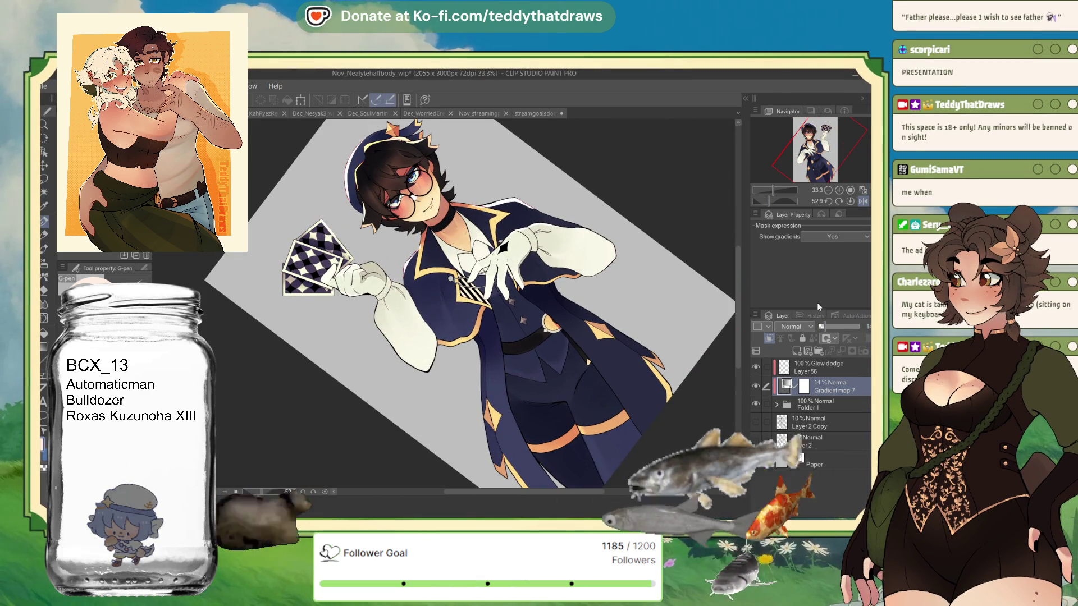
{"action": "scroll", "coordinate": [472, 304], "scroll_direction": "down", "scroll_amount": 2}
{"action": "scroll", "coordinate": [472, 304], "scroll_direction": "up", "scroll_amount": 2}
{"action": "scroll", "coordinate": [472, 304], "scroll_direction": "up", "scroll_amount": 1}
{"action": "scroll", "coordinate": [471, 304], "scroll_direction": "down", "scroll_amount": 3}
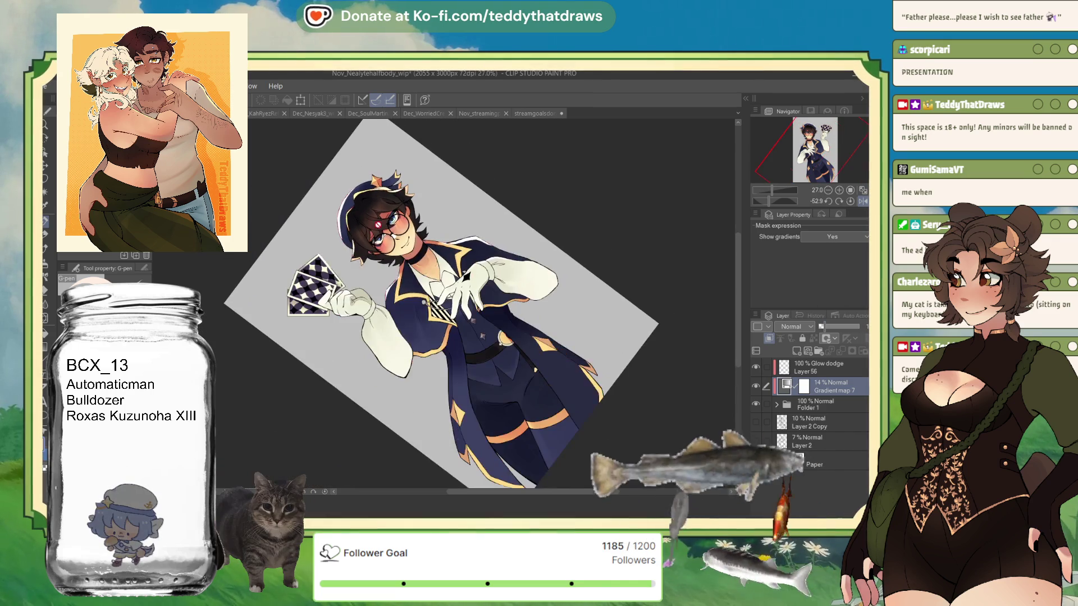
- Reset the view upright, mirror it horizontally, and select Folder 1
{"action": "left_click", "coordinate": [850, 191]}
{"action": "left_click", "coordinate": [848, 203]}
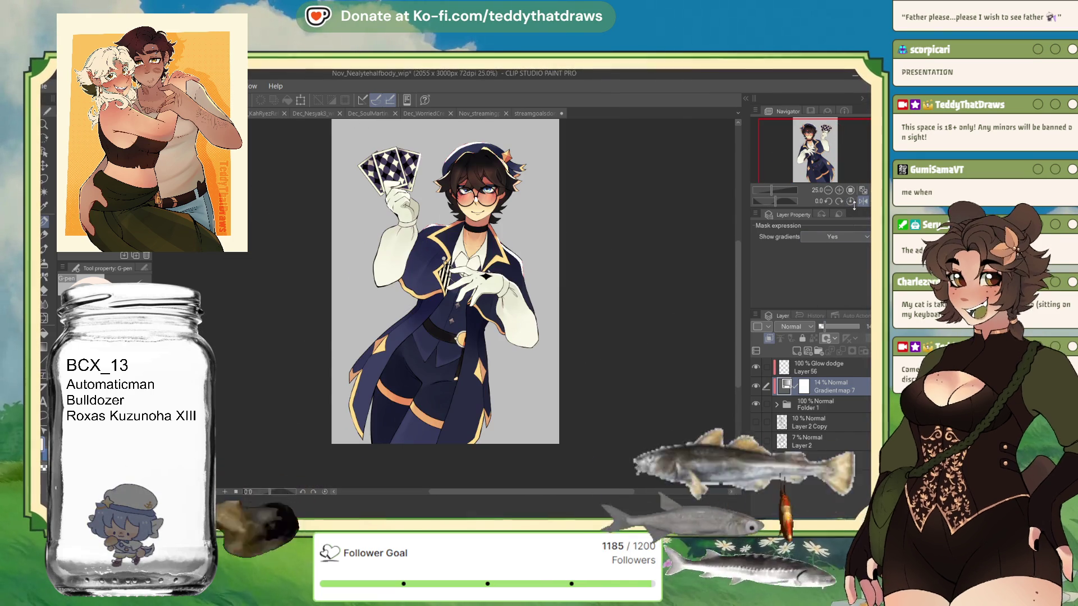
{"action": "left_click", "coordinate": [859, 203]}
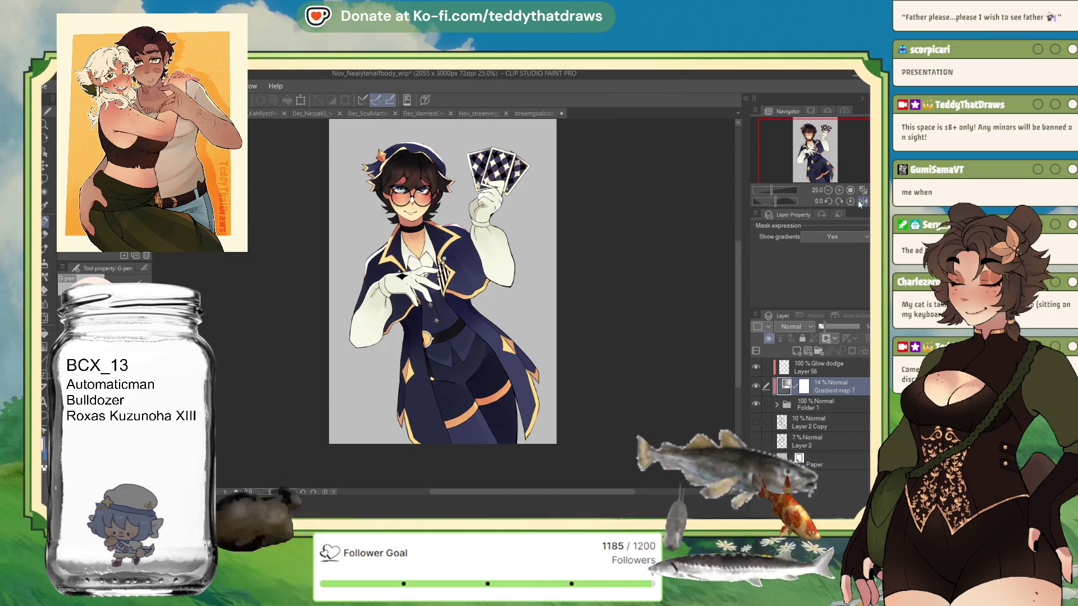
{"action": "scroll", "coordinate": [479, 278], "scroll_direction": "up", "scroll_amount": 1}
{"action": "scroll", "coordinate": [478, 278], "scroll_direction": "up", "scroll_amount": 1}
{"action": "scroll", "coordinate": [478, 279], "scroll_direction": "up", "scroll_amount": 1}
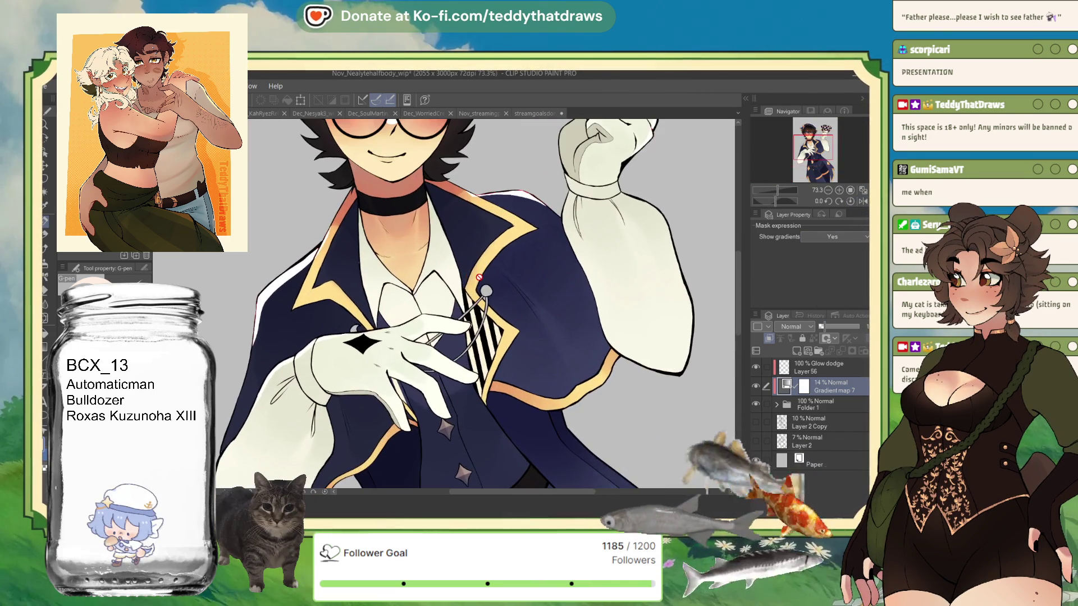
{"action": "left_click", "coordinate": [813, 405]}
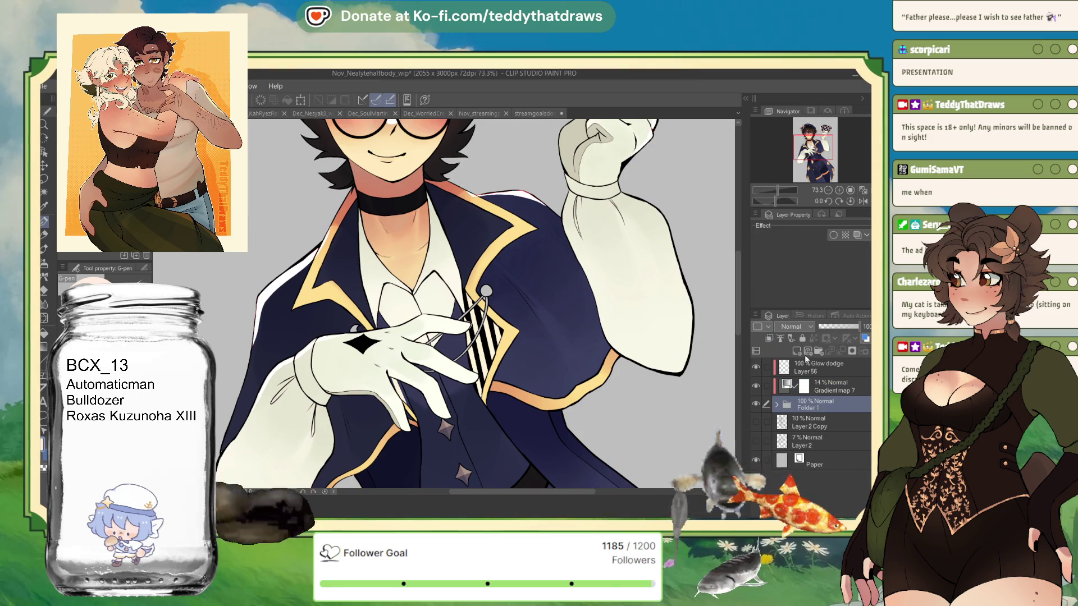
- Create Layer 57 above Folder 1, set it to Multiply, and move it to the top of the stack
{"action": "left_click", "coordinate": [797, 351]}
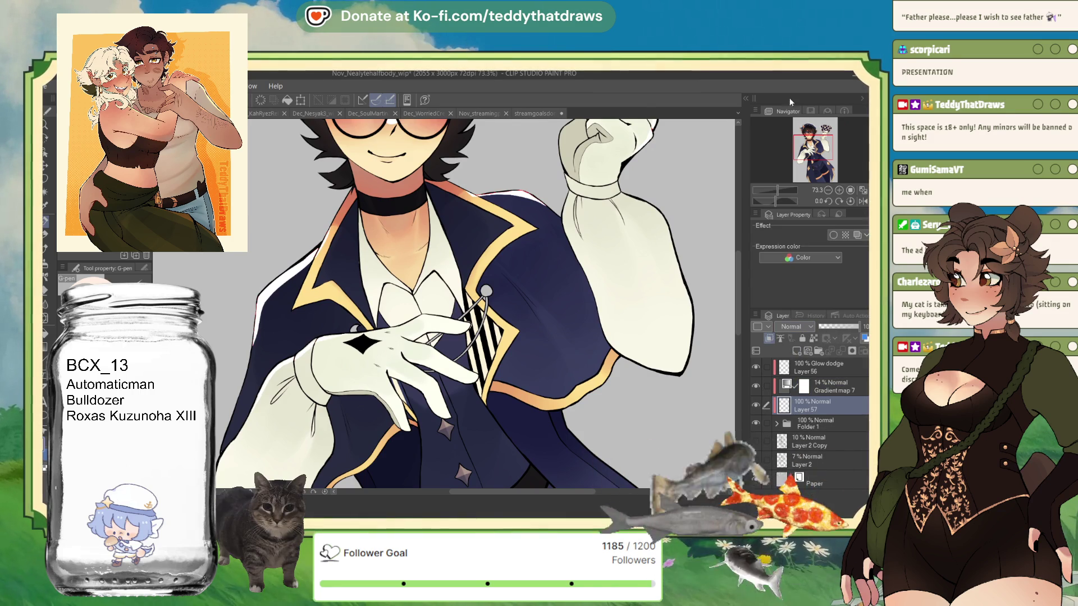
{"action": "key", "text": "alt+shift+m"}
{"action": "scroll", "coordinate": [432, 240], "scroll_direction": "up", "scroll_amount": 4}
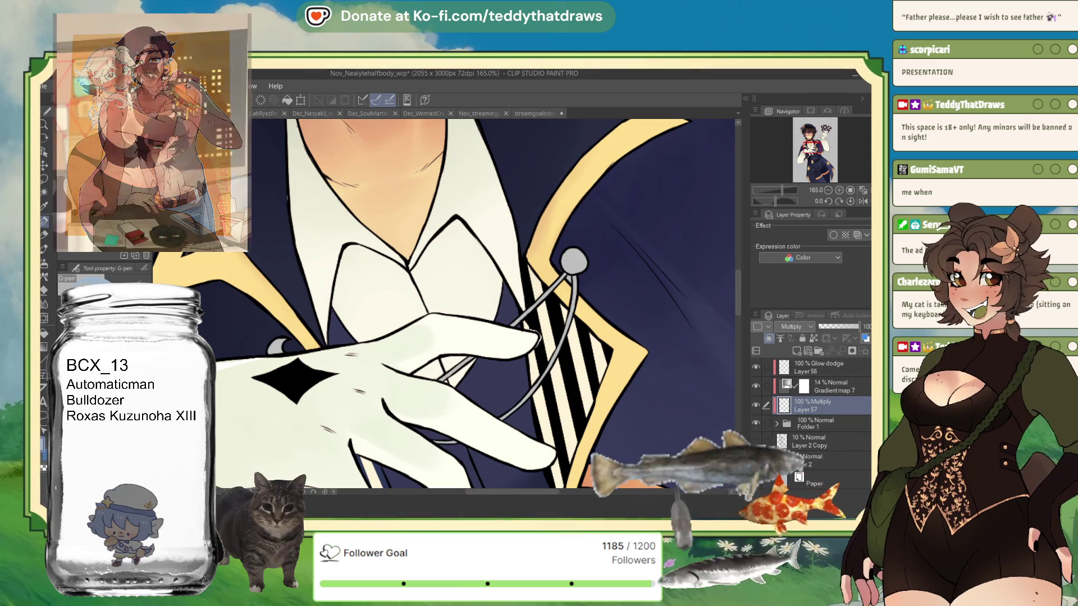
{"action": "left_click_drag", "start_coordinate": [807, 395], "coordinate": [810, 369]}
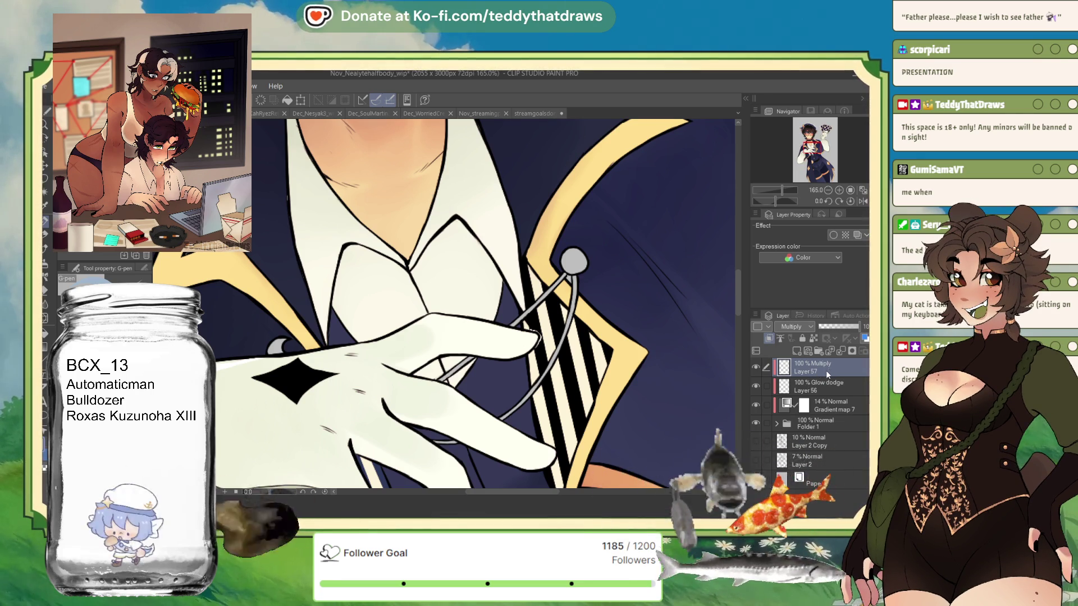
- Expand Folder 1 and drop Layer 57 into it above the Glasses layer
{"action": "left_click", "coordinate": [776, 424]}
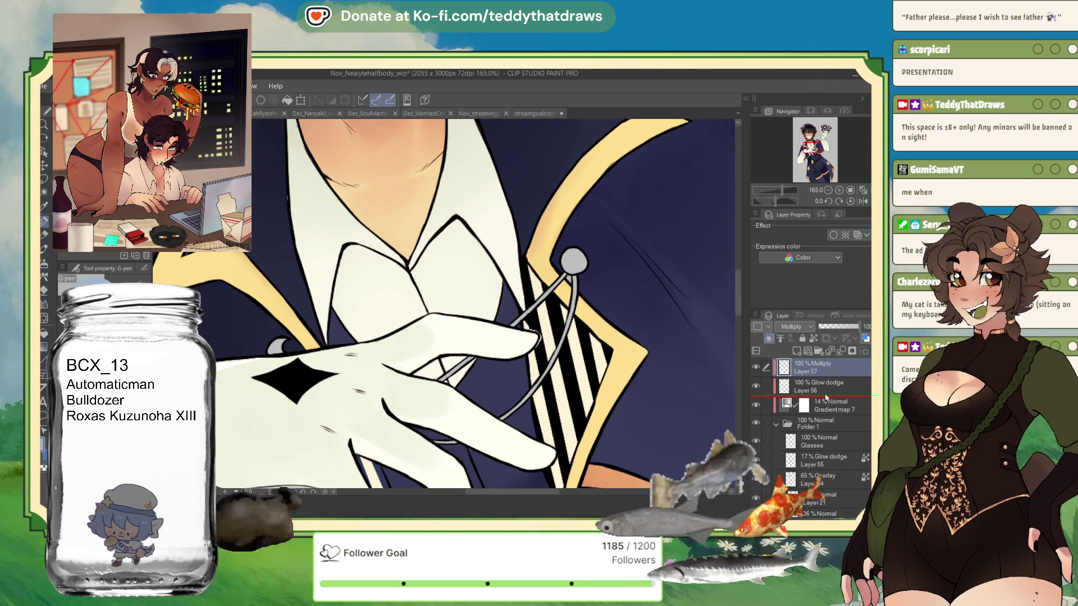
{"action": "left_click_drag", "start_coordinate": [824, 434], "coordinate": [823, 431]}
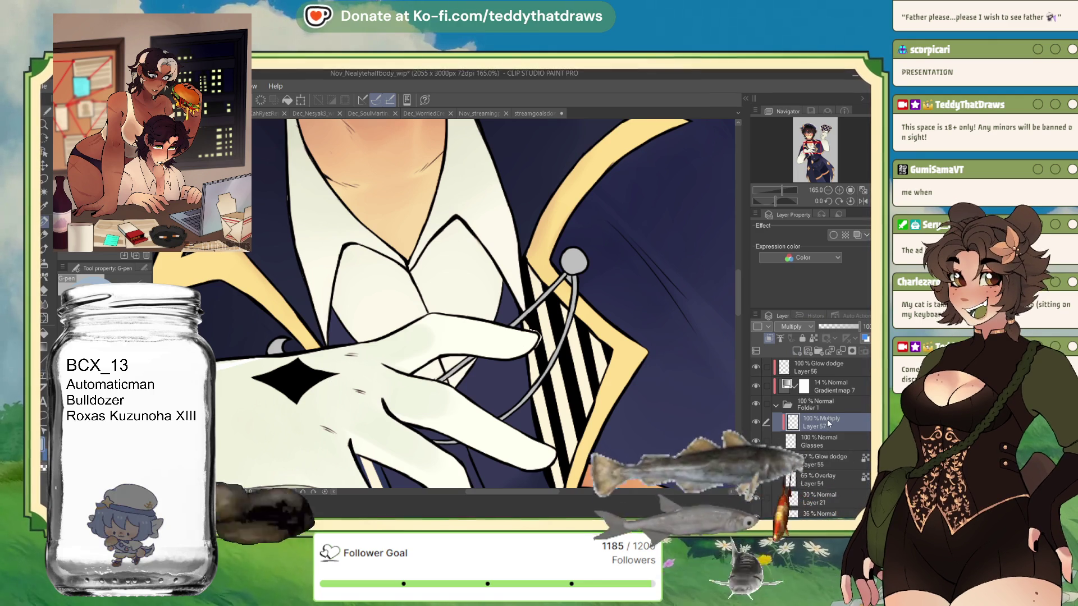
{"action": "key", "text": "ctrl+e"}
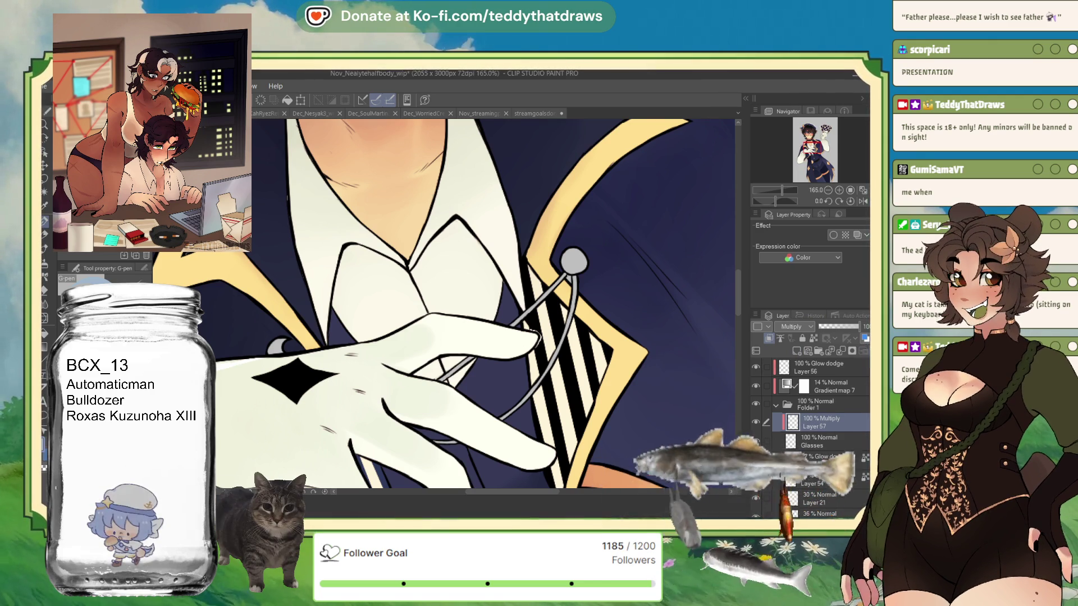
{"action": "scroll", "coordinate": [813, 421], "scroll_direction": "down", "scroll_amount": 2}
{"action": "scroll", "coordinate": [813, 421], "scroll_direction": "down", "scroll_amount": 2}
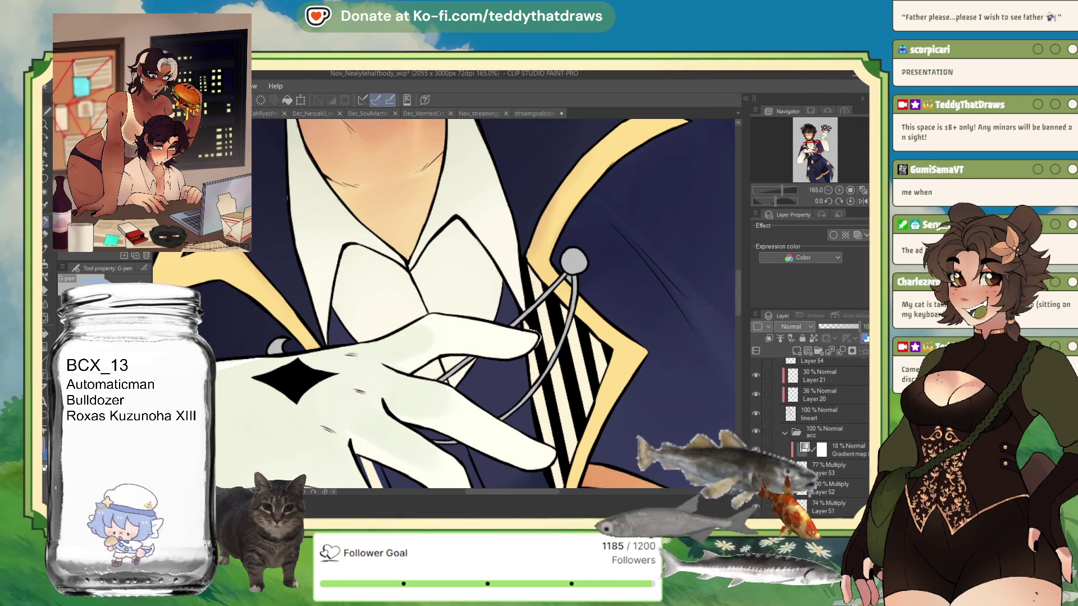
- Select Layer 21, then switch to Layer 20 as the working layer
{"action": "left_click", "coordinate": [804, 376]}
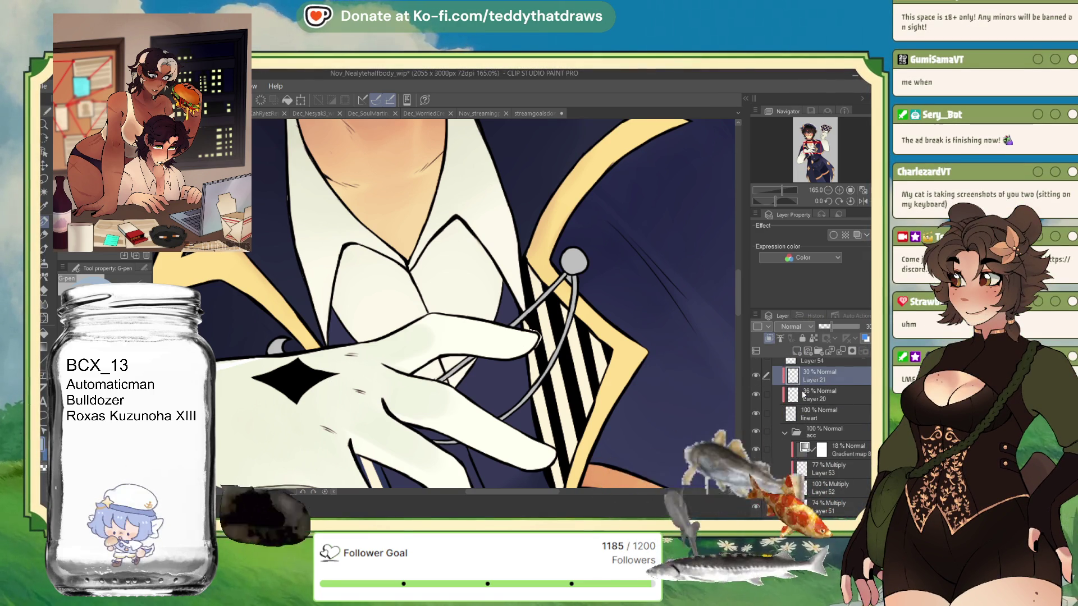
{"action": "left_click", "coordinate": [799, 394]}
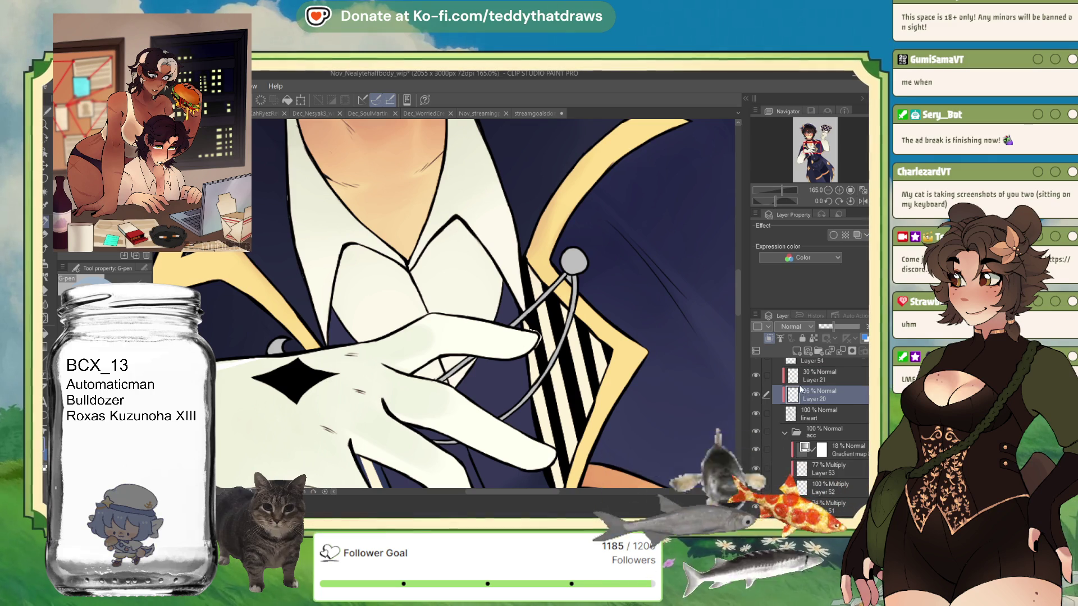
{"action": "scroll", "coordinate": [592, 252], "scroll_direction": "down", "scroll_amount": 3}
{"action": "scroll", "coordinate": [592, 254], "scroll_direction": "up", "scroll_amount": 1}
{"action": "scroll", "coordinate": [592, 252], "scroll_direction": "up", "scroll_amount": 1}
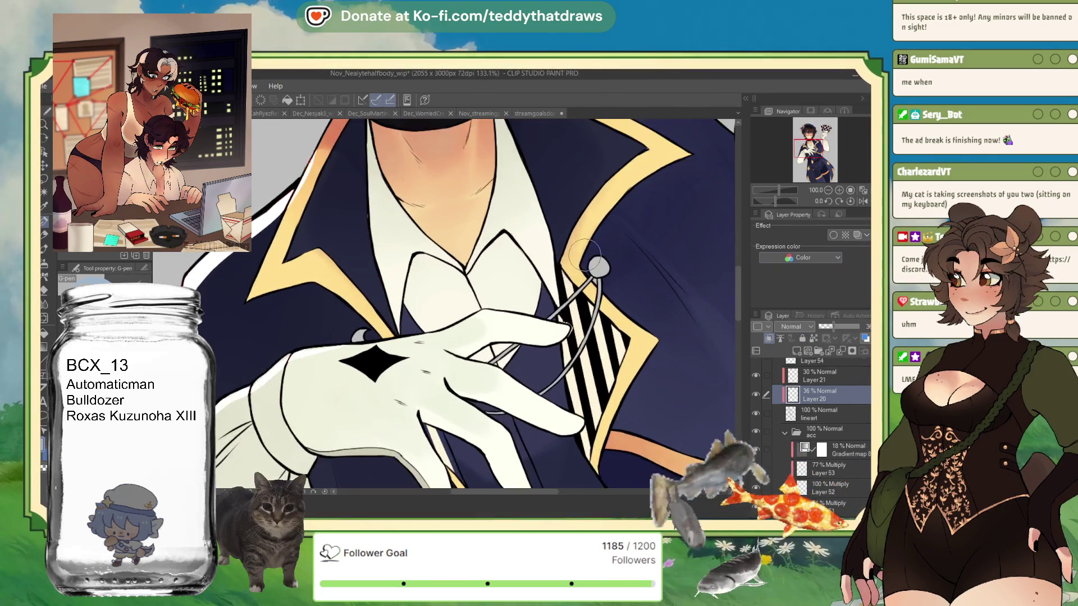
{"action": "scroll", "coordinate": [584, 255], "scroll_direction": "up", "scroll_amount": 1}
- Lasso-select the area around the lapel pin chain, extending it down the chain
{"action": "mouse_move", "coordinate": [588, 258]}
{"action": "left_mouse_down"}
{"action": "mouse_move", "coordinate": [611, 281]}
{"action": "mouse_move", "coordinate": [575, 397]}
{"action": "mouse_move", "coordinate": [515, 396]}
{"action": "left_mouse_up"}
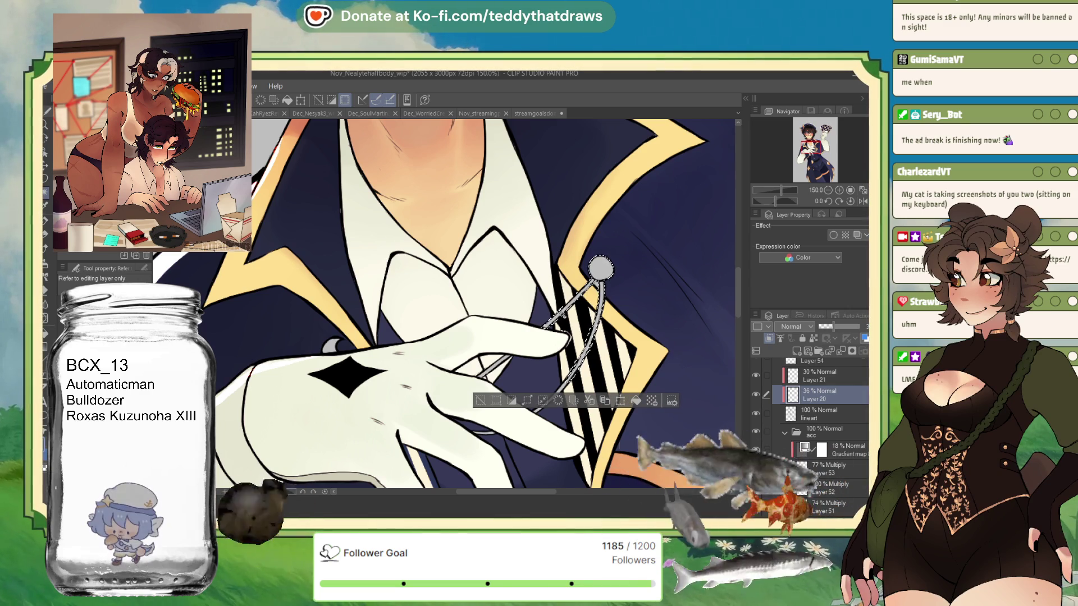
{"action": "left_click_drag", "start_coordinate": [552, 387], "coordinate": [533, 412]}
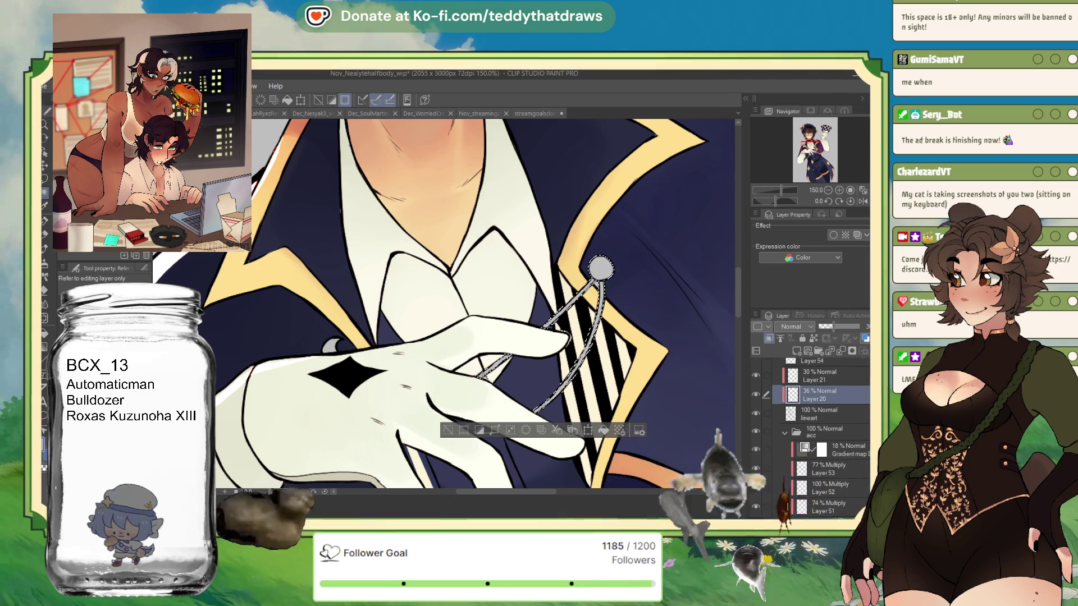
{"action": "key", "text": "ctrl+minus"}
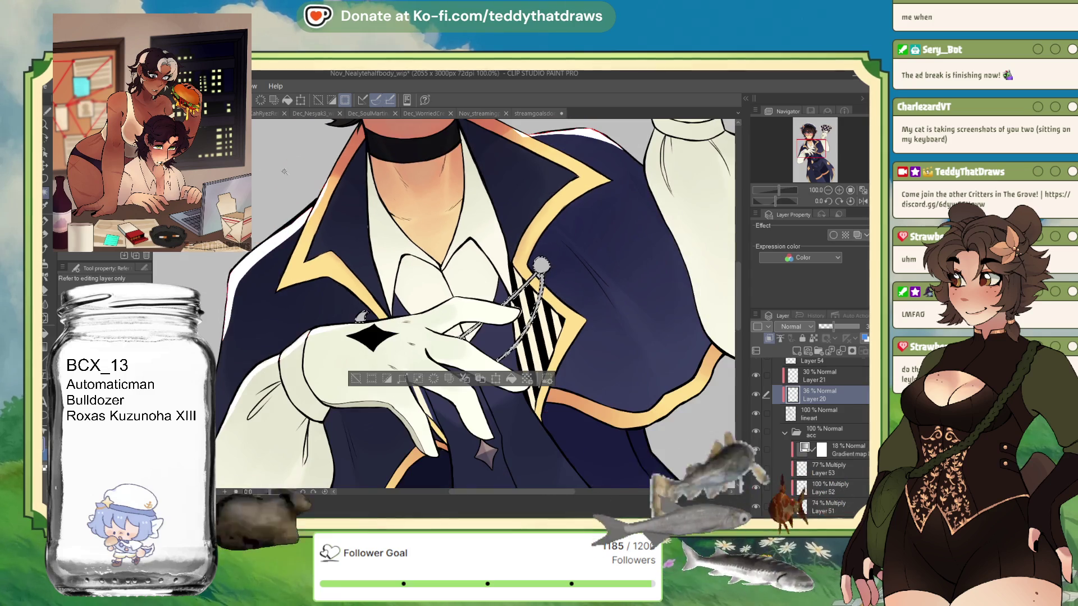
{"action": "key", "text": "ctrl+plus"}
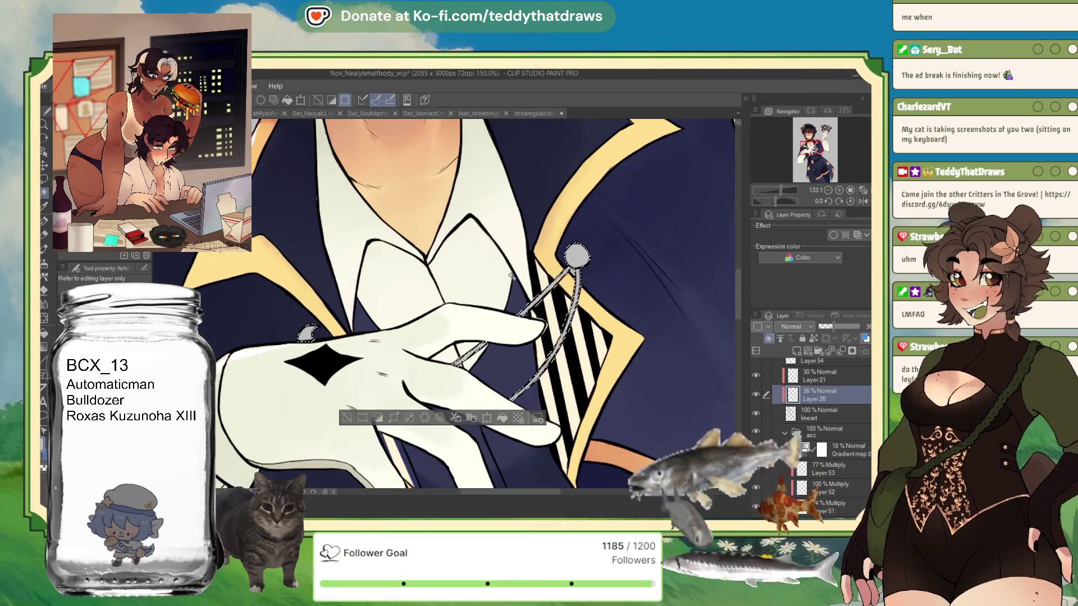
- Add a new Layer 57 in the acc folder, clear the selection, return to the G-pen and mirror the view
{"action": "left_click", "coordinate": [830, 449]}
{"action": "key", "text": "ctrl+shift+n"}
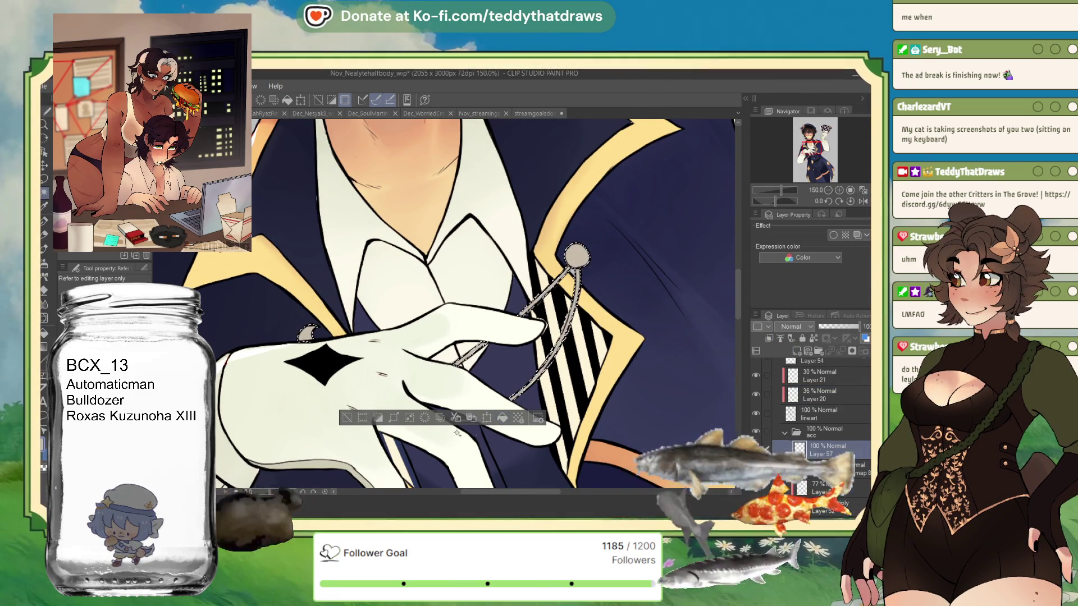
{"action": "key", "text": "ctrl+d"}
{"action": "key", "text": "p"}
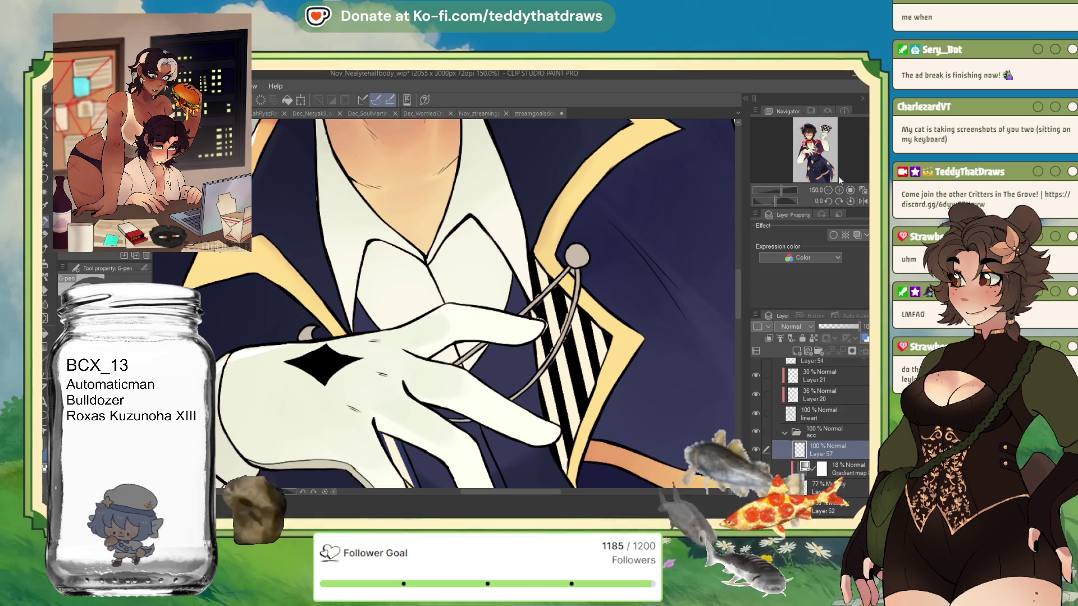
{"action": "left_click", "coordinate": [861, 200]}
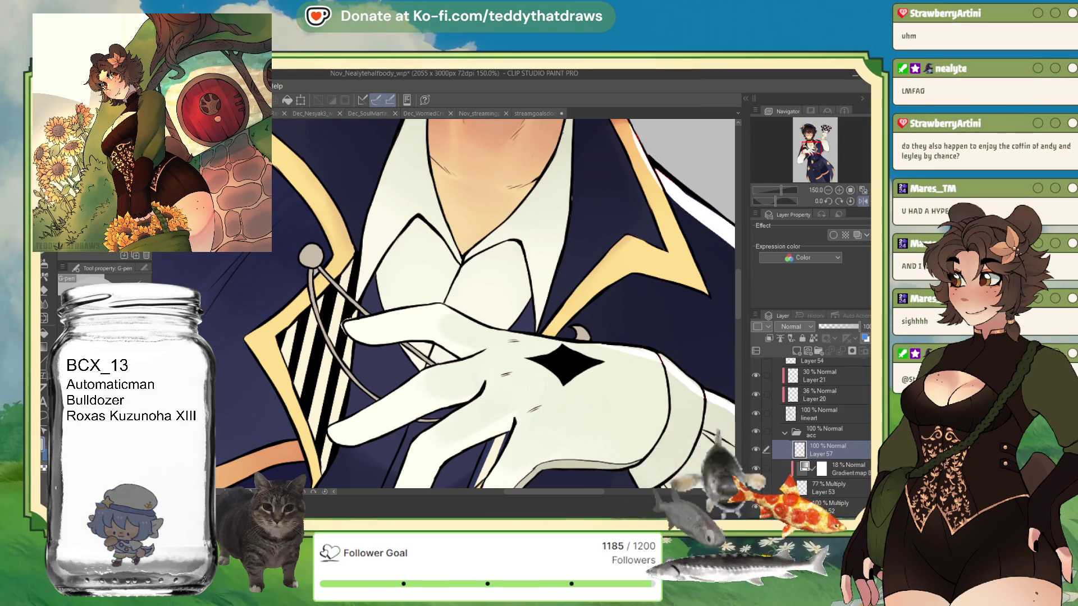
{"action": "scroll", "coordinate": [838, 452], "scroll_direction": "down", "scroll_amount": 5}
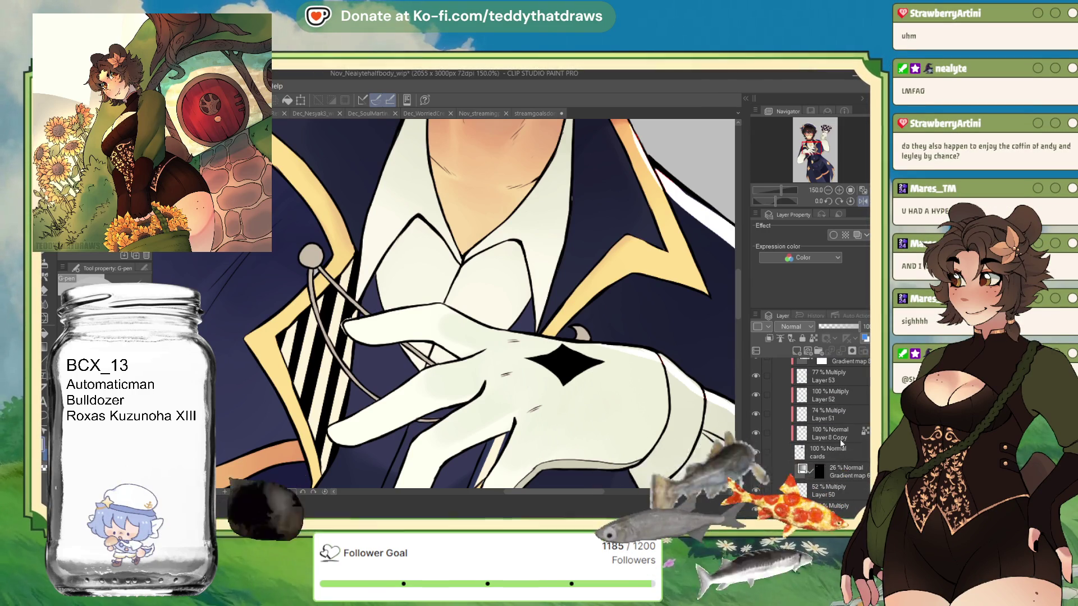
{"action": "scroll", "coordinate": [812, 433], "scroll_direction": "down", "scroll_amount": 5}
{"action": "scroll", "coordinate": [813, 434], "scroll_direction": "down", "scroll_amount": 4}
{"action": "scroll", "coordinate": [812, 434], "scroll_direction": "down", "scroll_amount": 2}
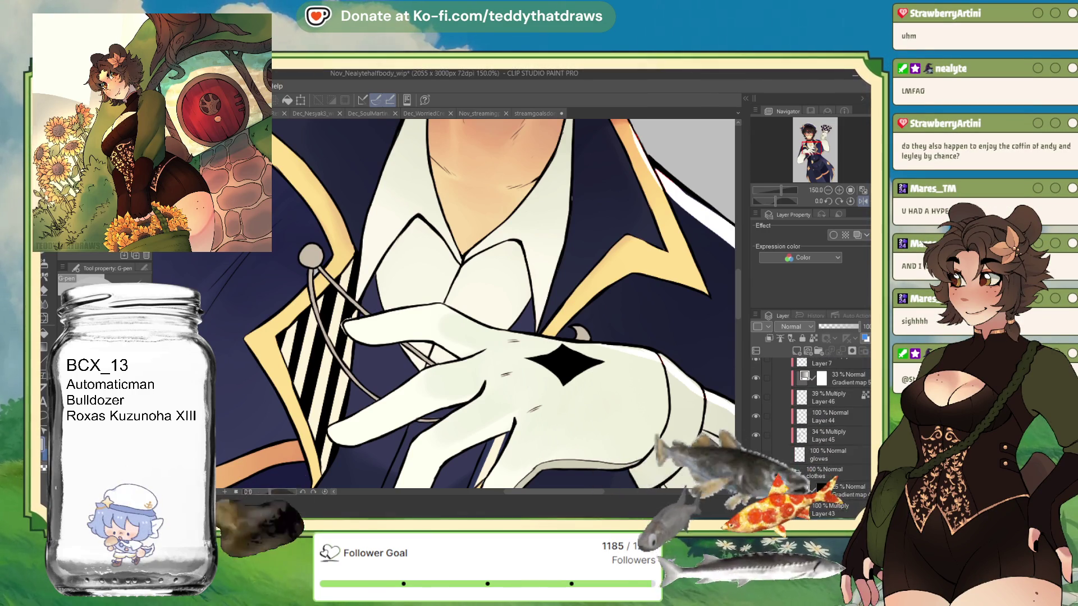
- Make the gloves layer in the clothes folder the working layer
{"action": "left_click", "coordinate": [842, 451]}
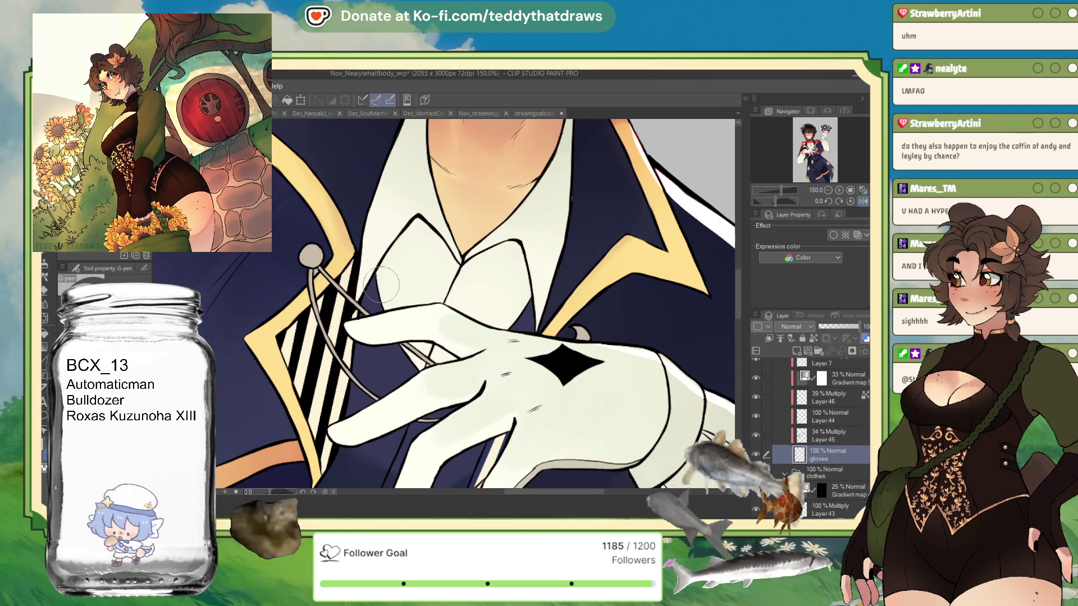
{"action": "scroll", "coordinate": [389, 291], "scroll_direction": "down", "scroll_amount": 2}
{"action": "scroll", "coordinate": [422, 269], "scroll_direction": "down", "scroll_amount": 2}
{"action": "scroll", "coordinate": [478, 231], "scroll_direction": "down", "scroll_amount": 2}
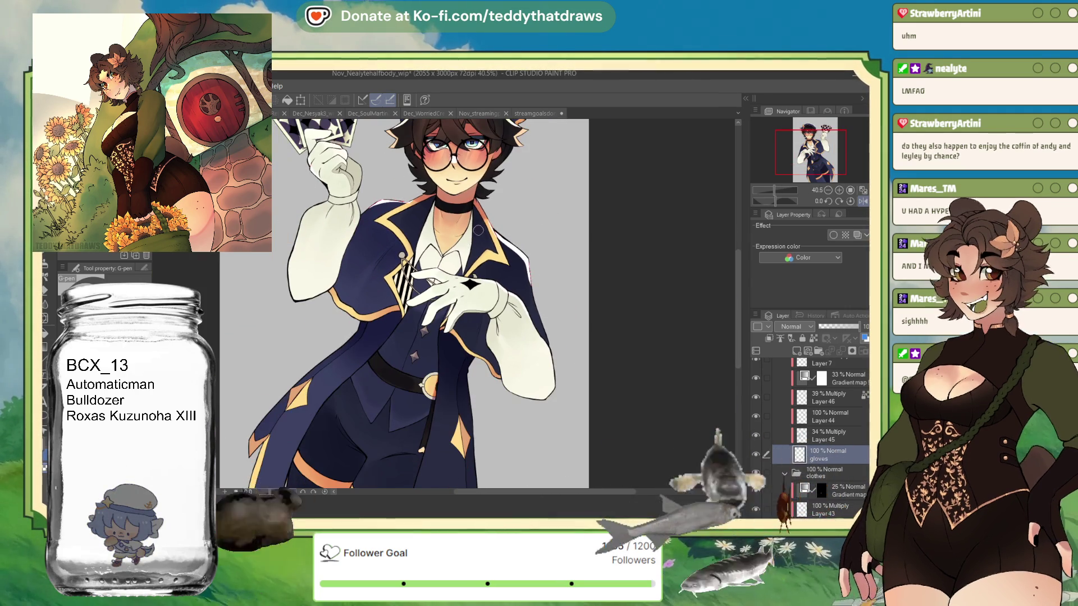
{"action": "scroll", "coordinate": [478, 230], "scroll_direction": "down", "scroll_amount": 1}
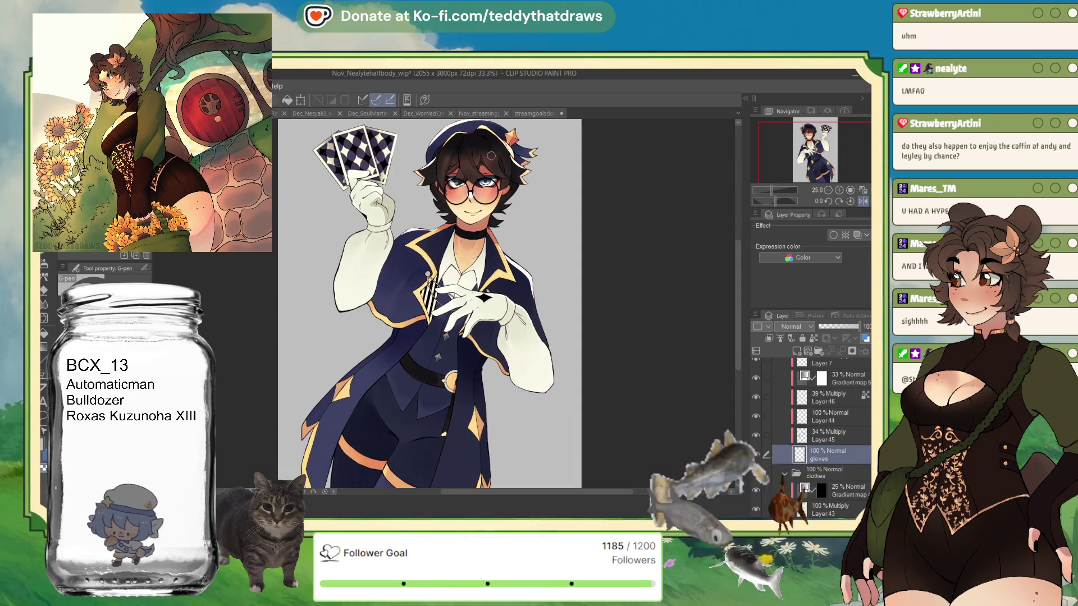
{"action": "scroll", "coordinate": [491, 156], "scroll_direction": "up", "scroll_amount": 1}
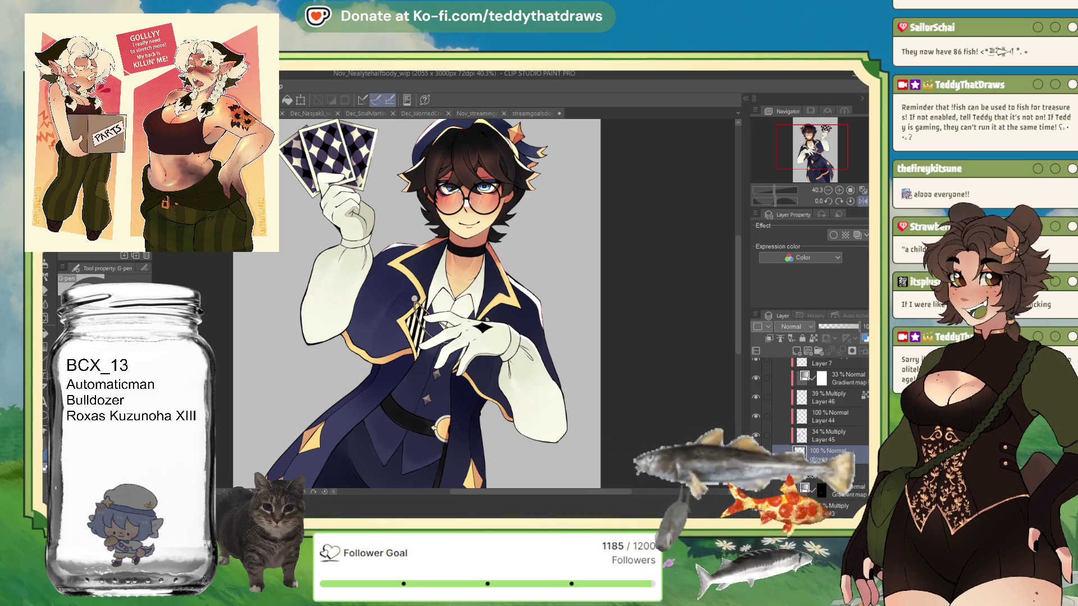
- Confirm the New dialog to create a blank 3000 × 3000 px illustration canvas
{"action": "key", "text": "Return"}
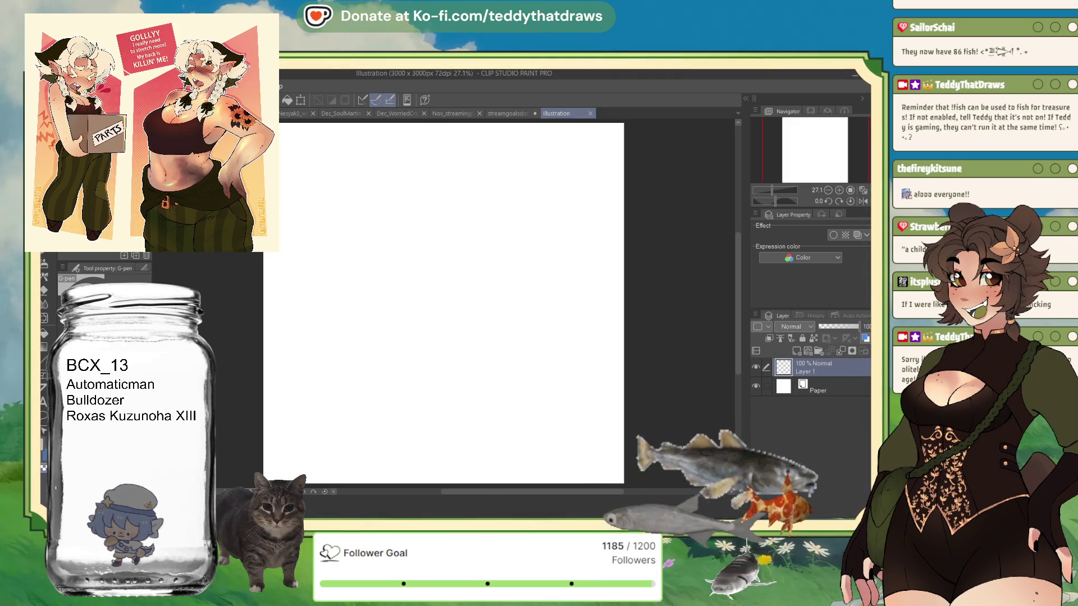
- Switch to the pen, draw a small circle and transform it larger
{"action": "key", "text": "b"}
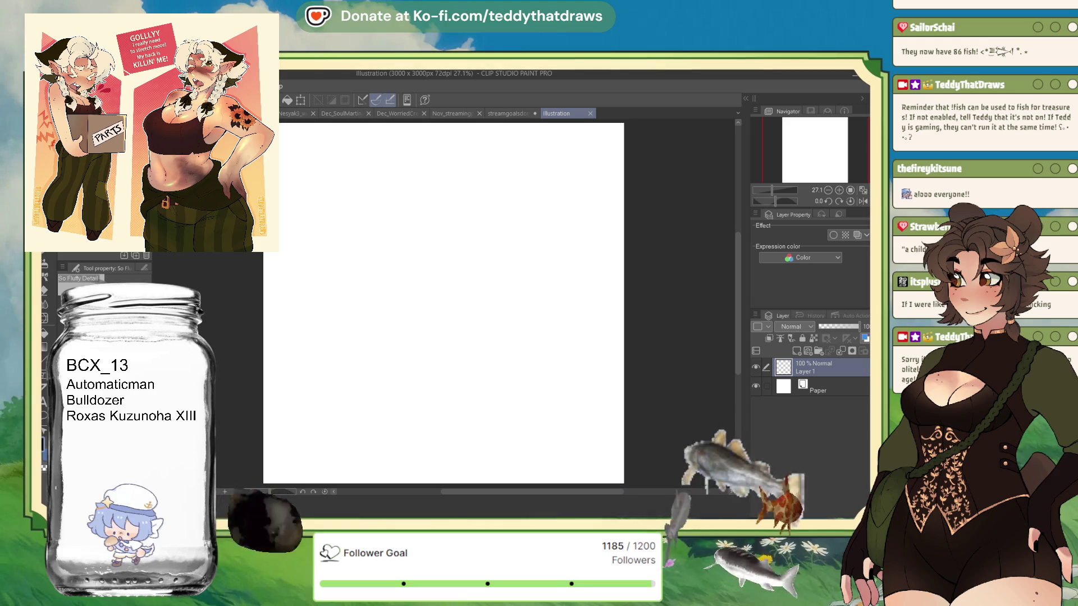
{"action": "key", "text": "p"}
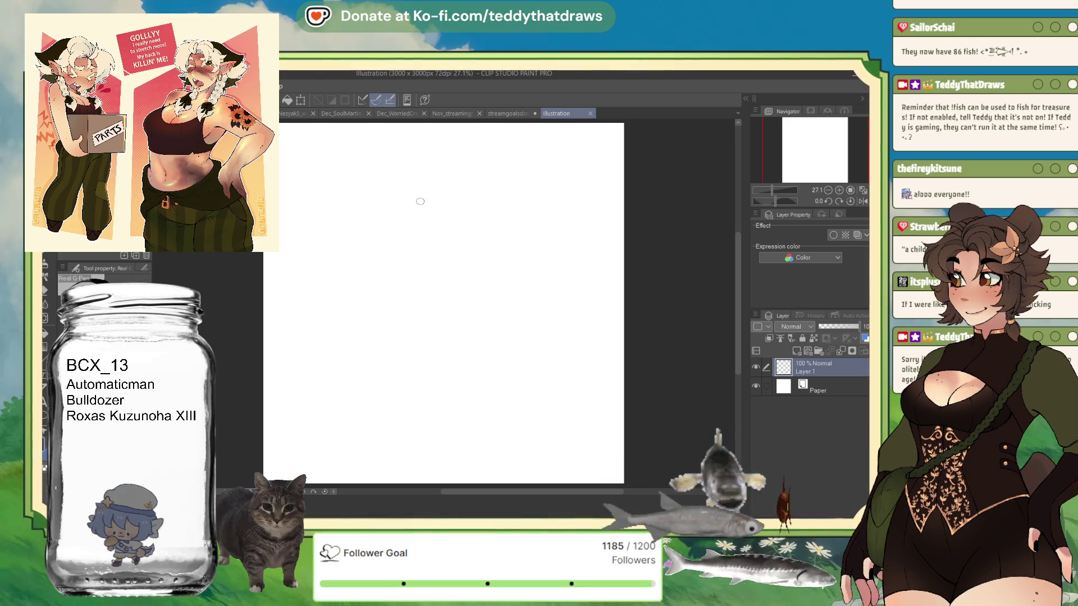
{"action": "left_click_drag", "start_coordinate": [432, 192], "coordinate": [426, 188]}
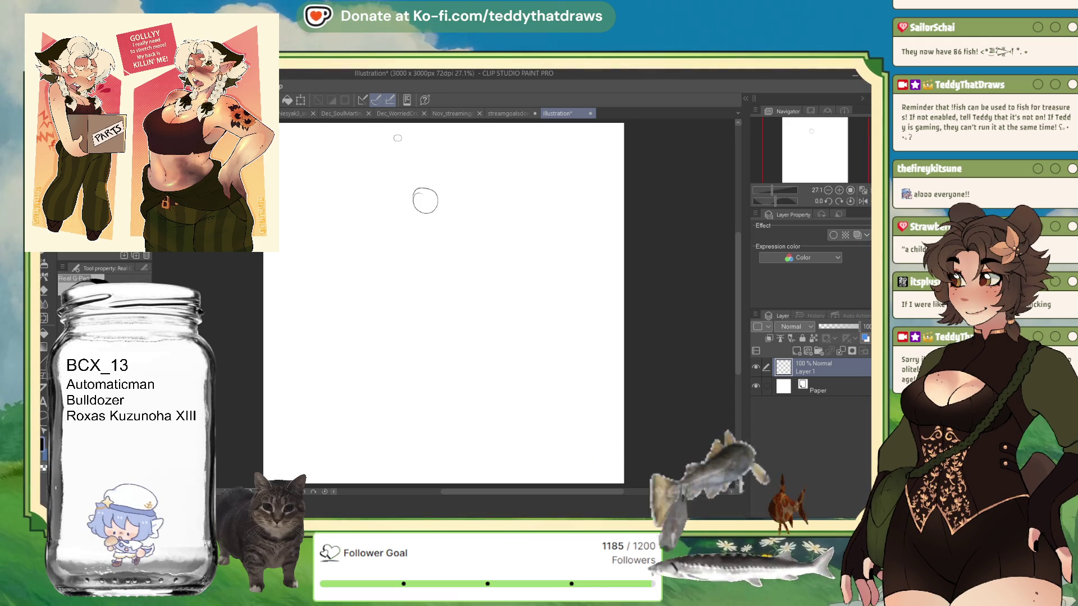
{"action": "left_click", "coordinate": [296, 103]}
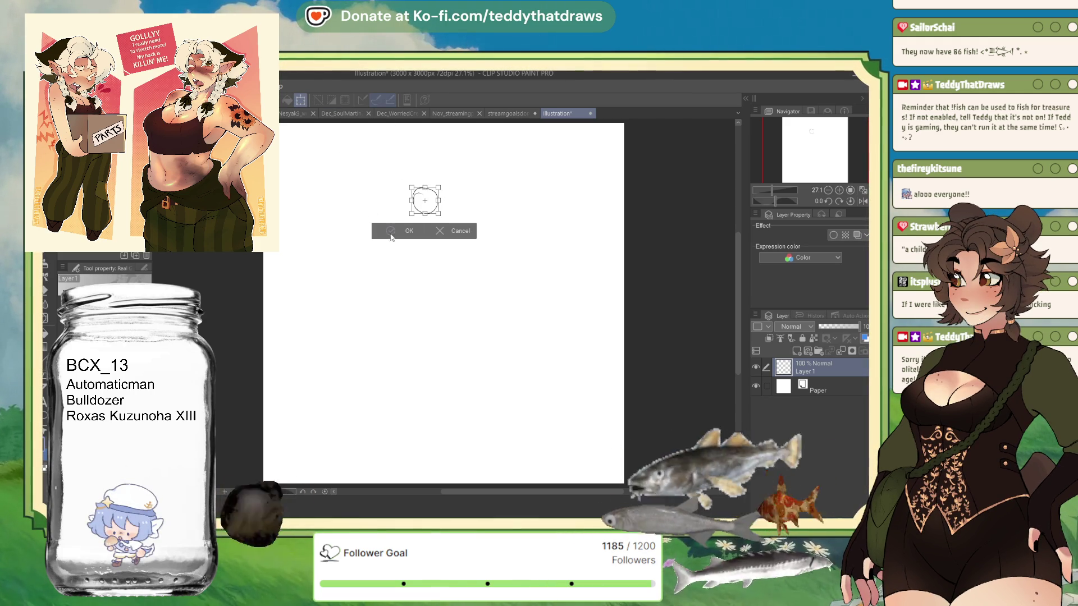
{"action": "left_click", "coordinate": [388, 233]}
- Sketch the large head circle, a face guideline, and the neck-and-shoulder line
{"action": "mouse_move", "coordinate": [428, 172]}
{"action": "left_mouse_down"}
{"action": "mouse_move", "coordinate": [402, 217]}
{"action": "mouse_move", "coordinate": [418, 244]}
{"action": "left_mouse_up"}
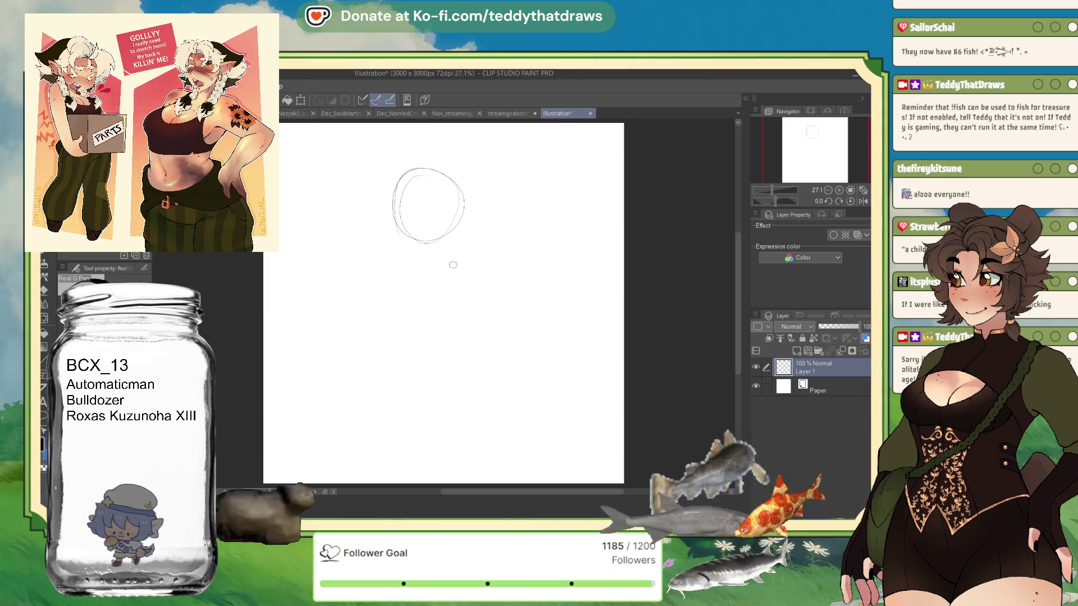
{"action": "left_click_drag", "start_coordinate": [393, 211], "coordinate": [426, 226]}
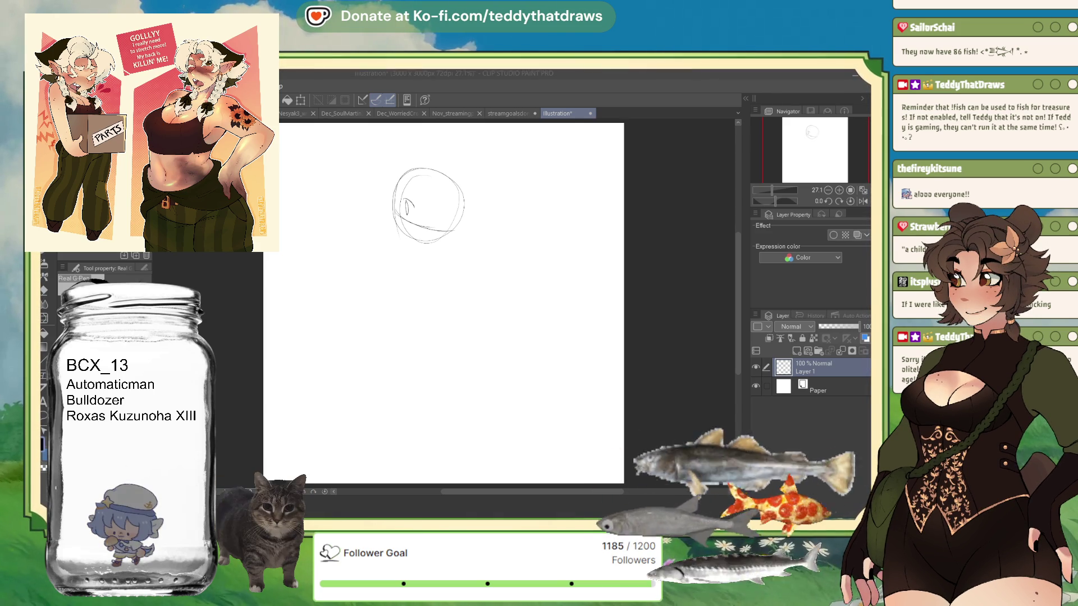
{"action": "left_click_drag", "start_coordinate": [408, 258], "coordinate": [482, 324]}
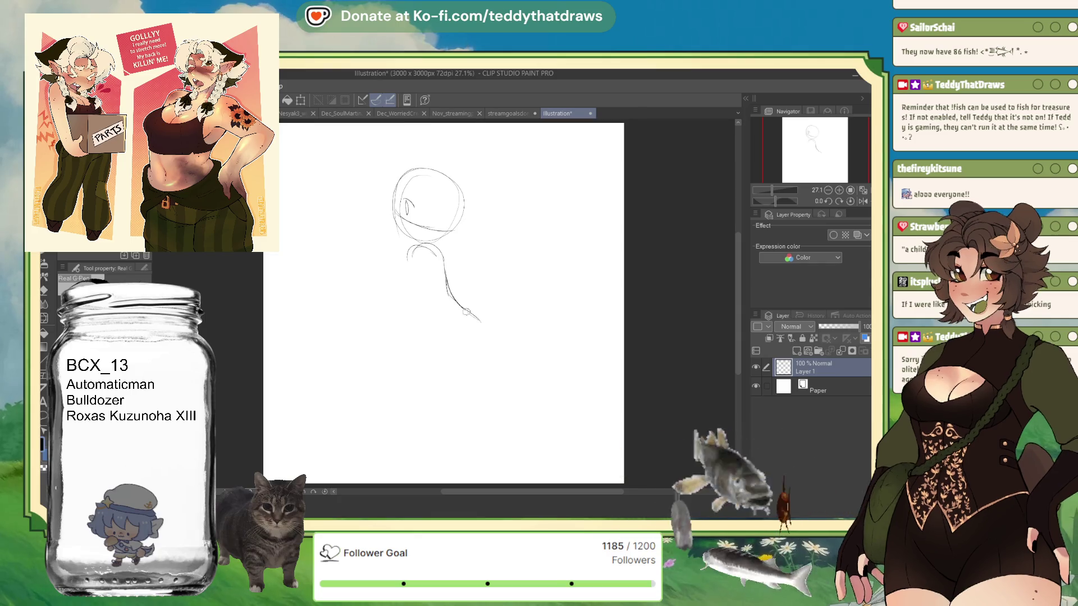
- Extend the body downward, sketch a small cat with ears beside the torso, and add a left arm
{"action": "mouse_move", "coordinate": [410, 268]}
{"action": "left_mouse_down"}
{"action": "mouse_move", "coordinate": [422, 332]}
{"action": "mouse_move", "coordinate": [471, 358]}
{"action": "left_mouse_up"}
{"action": "left_click_drag", "start_coordinate": [461, 270], "coordinate": [458, 271]}
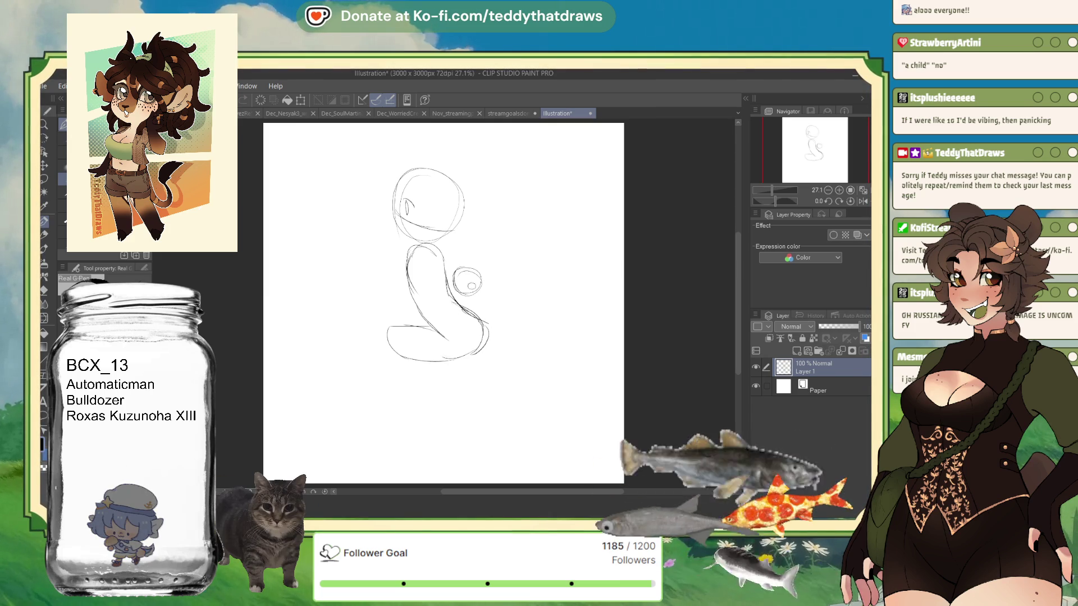
{"action": "left_click_drag", "start_coordinate": [470, 289], "coordinate": [484, 313]}
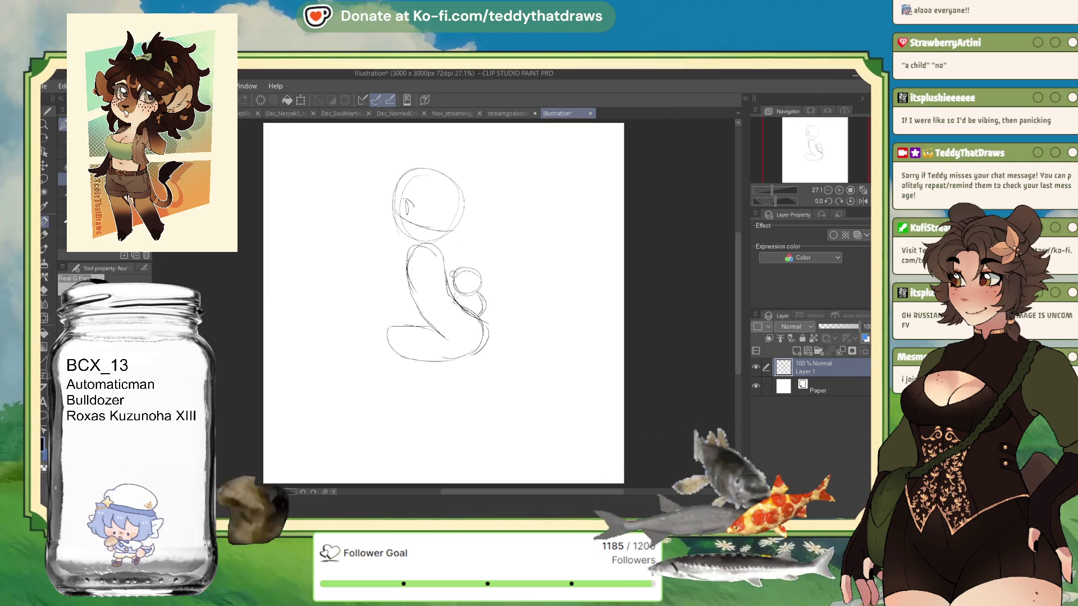
{"action": "left_click_drag", "start_coordinate": [454, 272], "coordinate": [480, 271]}
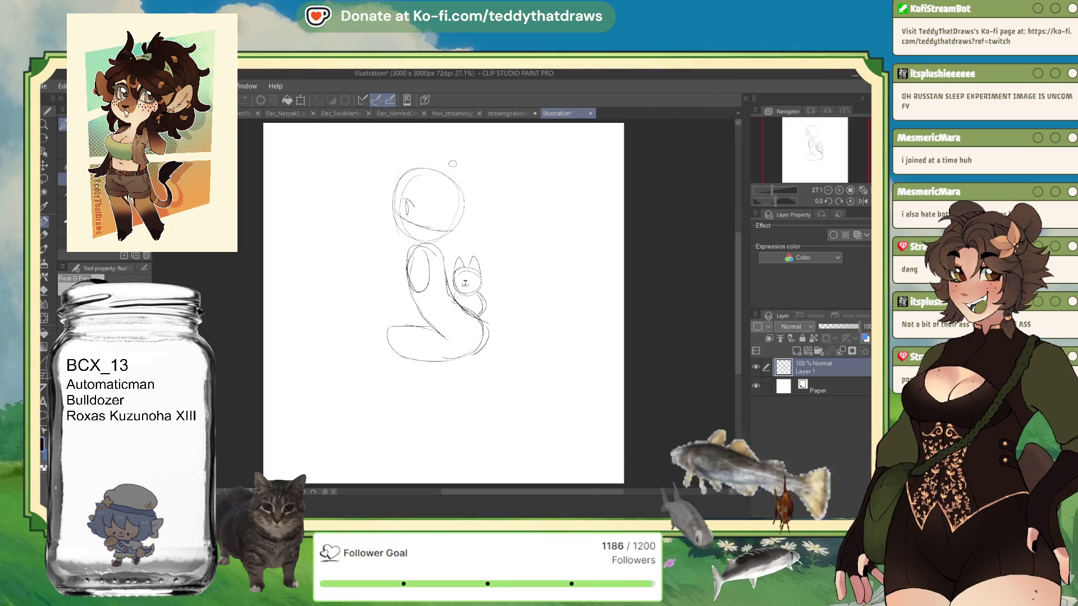
{"action": "left_click_drag", "start_coordinate": [403, 266], "coordinate": [387, 289]}
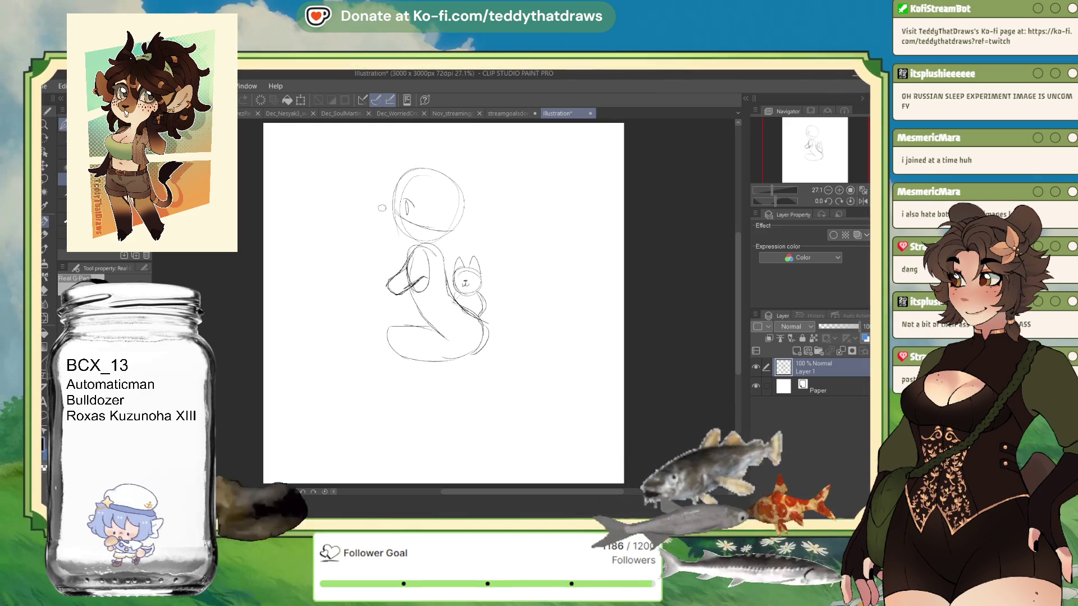
- Sketch a small card left of the head, redraw the tail's right edge, then wipe all strokes
{"action": "mouse_move", "coordinate": [370, 244]}
{"action": "left_mouse_down"}
{"action": "mouse_move", "coordinate": [384, 250]}
{"action": "mouse_move", "coordinate": [374, 245]}
{"action": "left_mouse_up"}
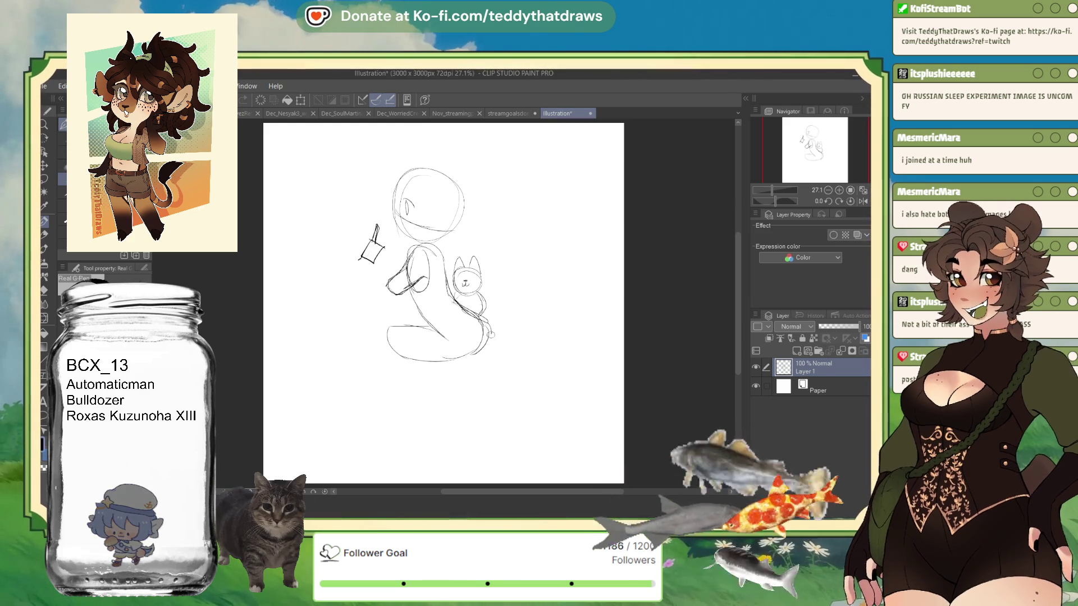
{"action": "left_click_drag", "start_coordinate": [477, 310], "coordinate": [489, 352]}
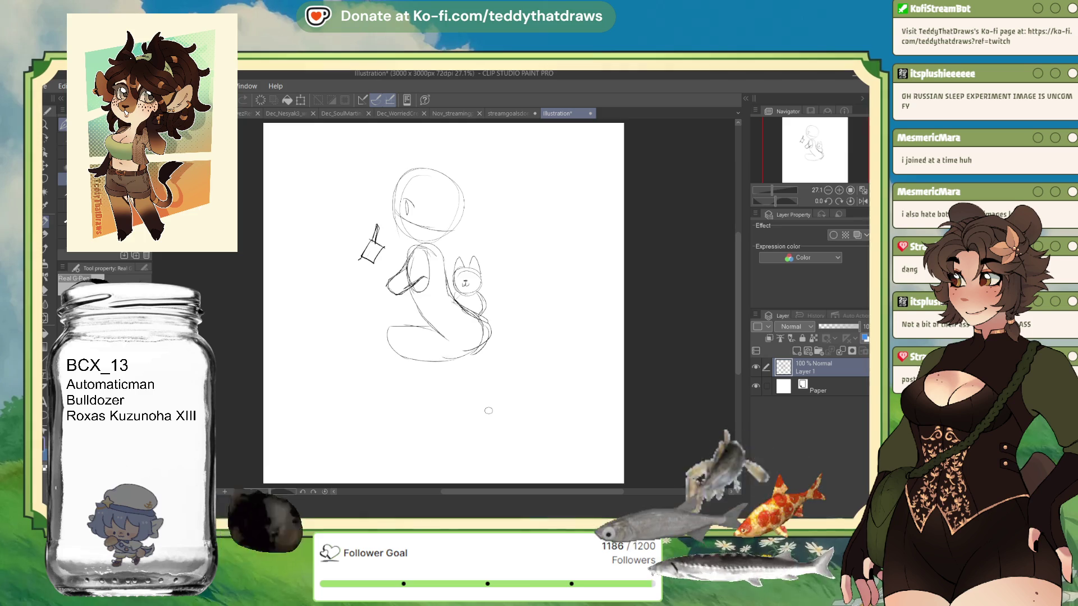
{"action": "key", "text": "Delete"}
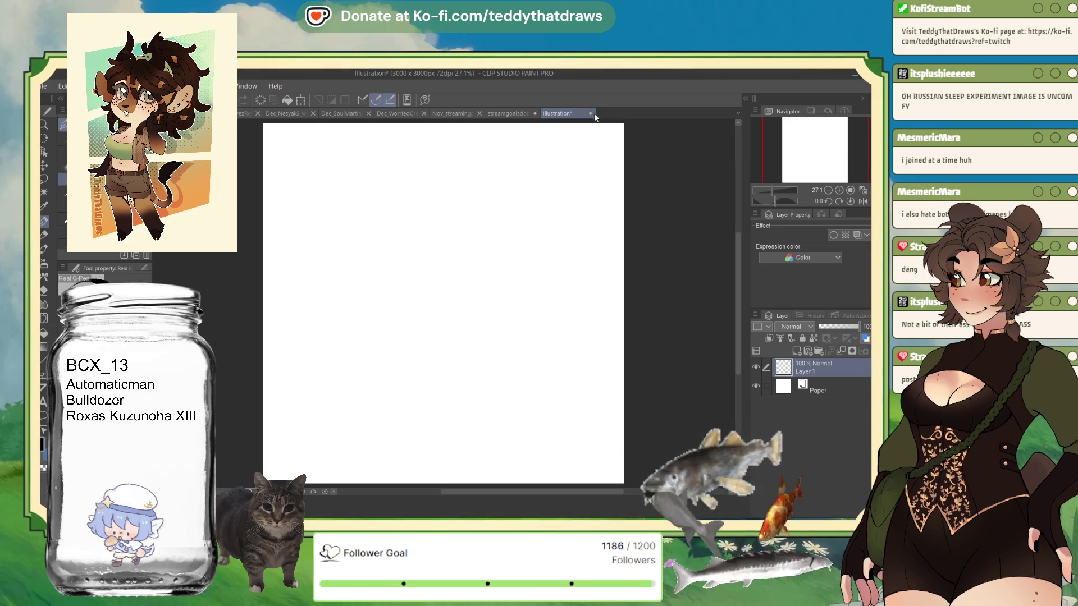
- Close the blank sketch document and return to the character illustration, zoomed out and centred
{"action": "key", "text": "ctrl+w"}
{"action": "key", "text": "ctrl+Tab"}
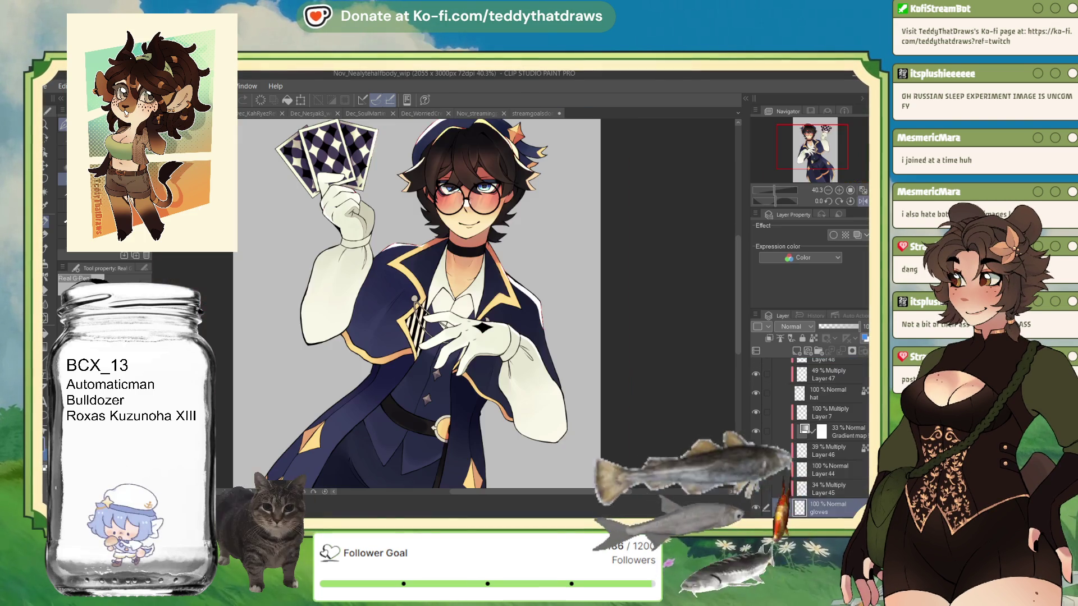
{"action": "scroll", "coordinate": [417, 303], "scroll_direction": "down", "scroll_amount": 3}
{"action": "scroll", "coordinate": [417, 303], "scroll_direction": "up", "scroll_amount": 2}
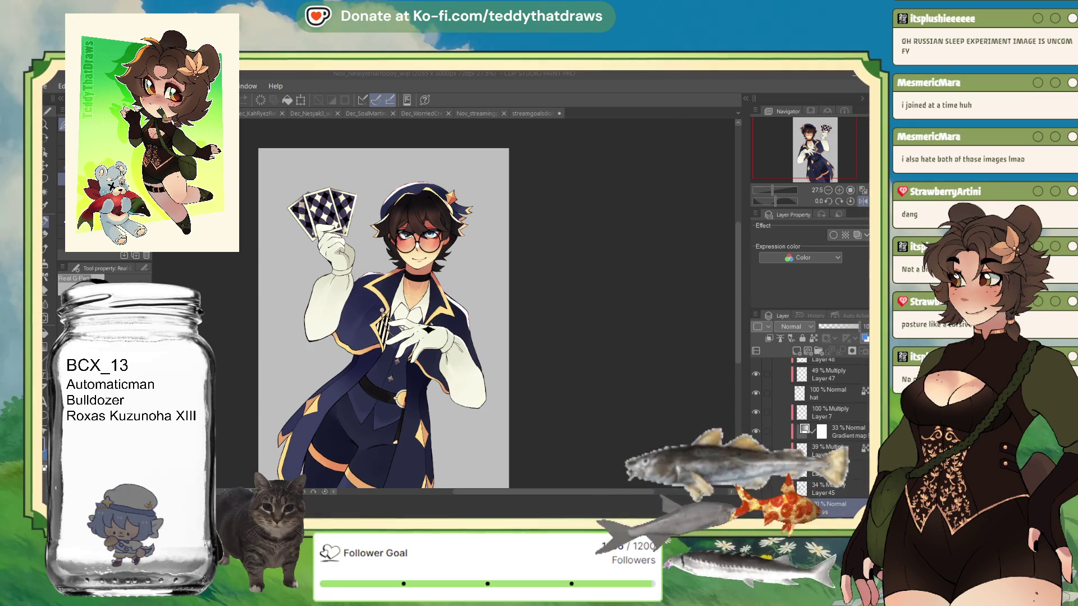
{"action": "key", "text": "ctrl+minus"}
{"action": "mouse_move", "coordinate": [392, 314]}
{"action": "left_mouse_down"}
{"action": "mouse_move", "coordinate": [403, 284]}
{"action": "mouse_move", "coordinate": [419, 292]}
{"action": "left_mouse_up"}
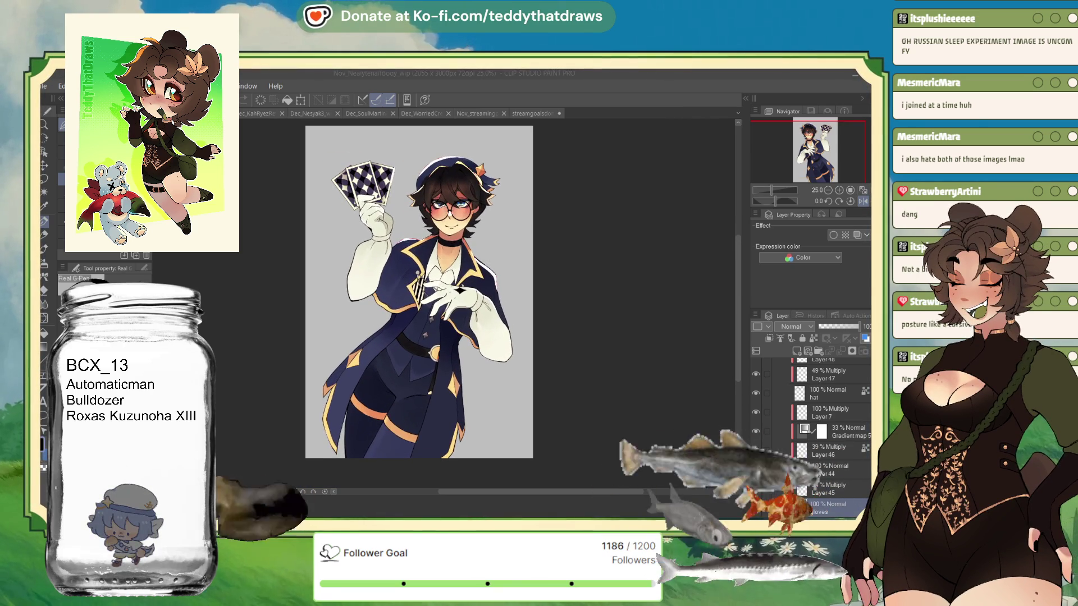
{"action": "scroll", "coordinate": [837, 368], "scroll_direction": "up", "scroll_amount": 5}
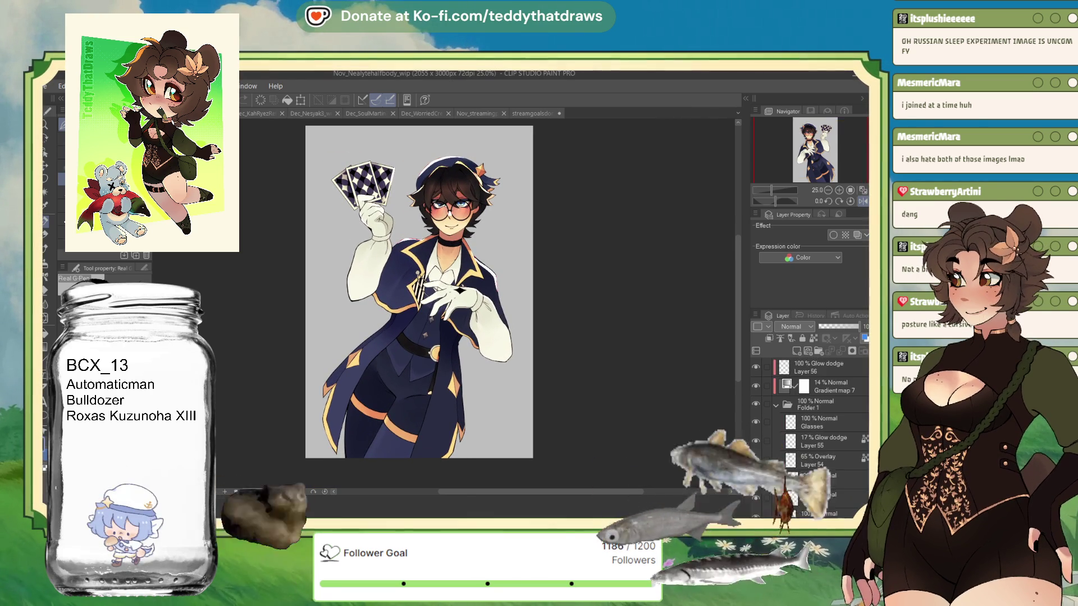
- Paste a new gradient map above Gradient map 7 and fade it to 26%, then 15% opacity
{"action": "left_click", "coordinate": [826, 369]}
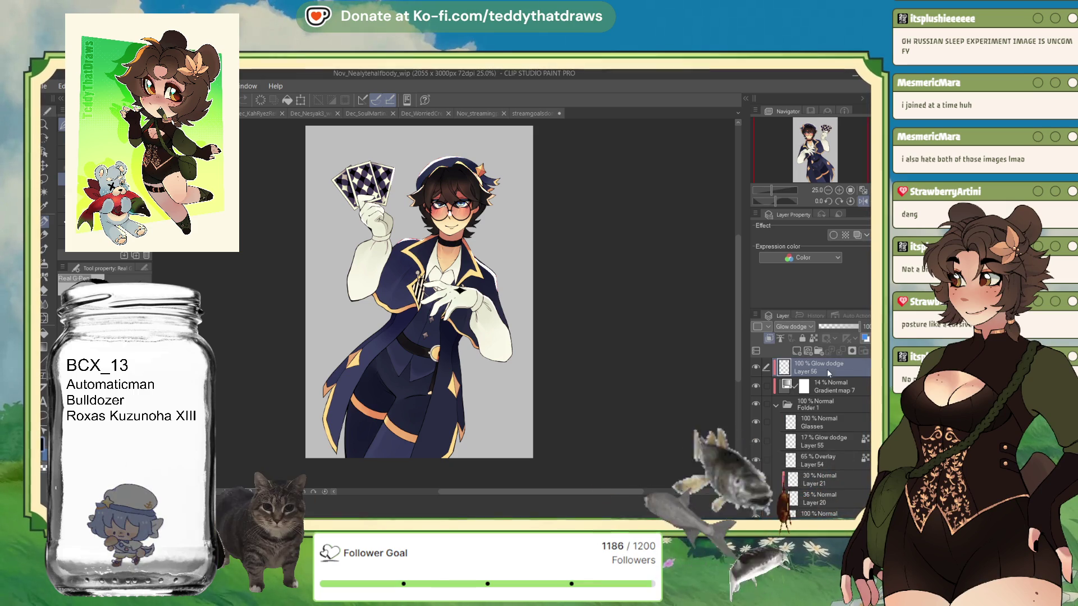
{"action": "left_click", "coordinate": [831, 385]}
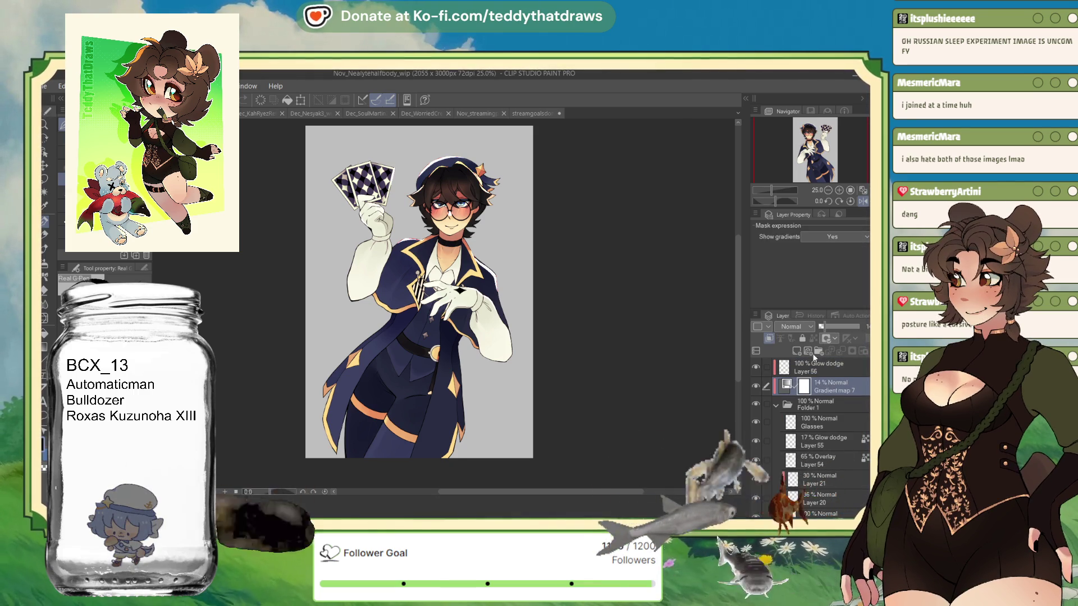
{"action": "key", "text": "ctrl+v"}
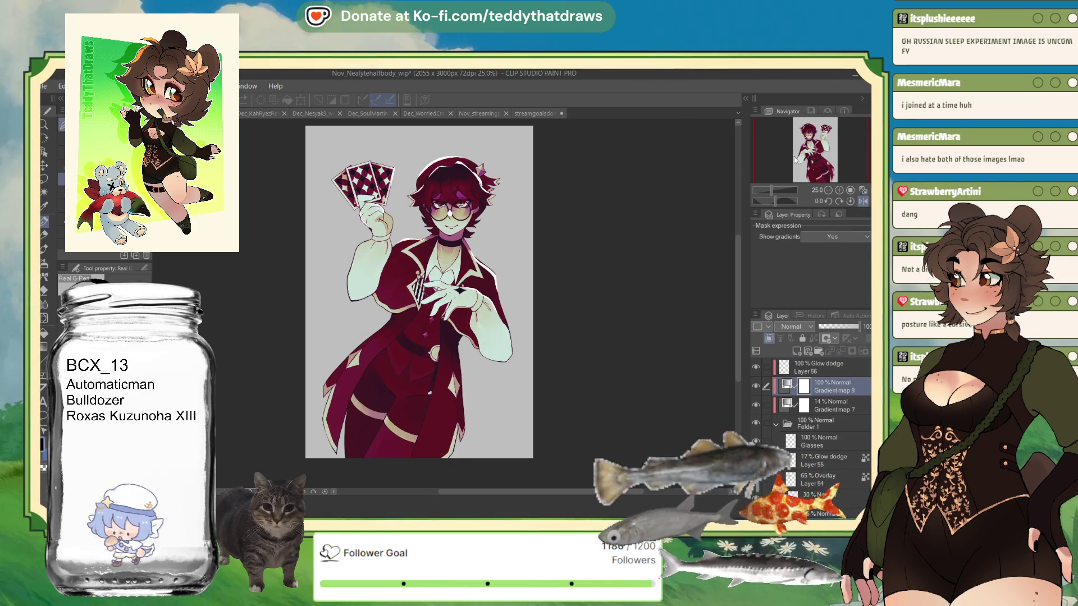
{"action": "left_click", "coordinate": [829, 327]}
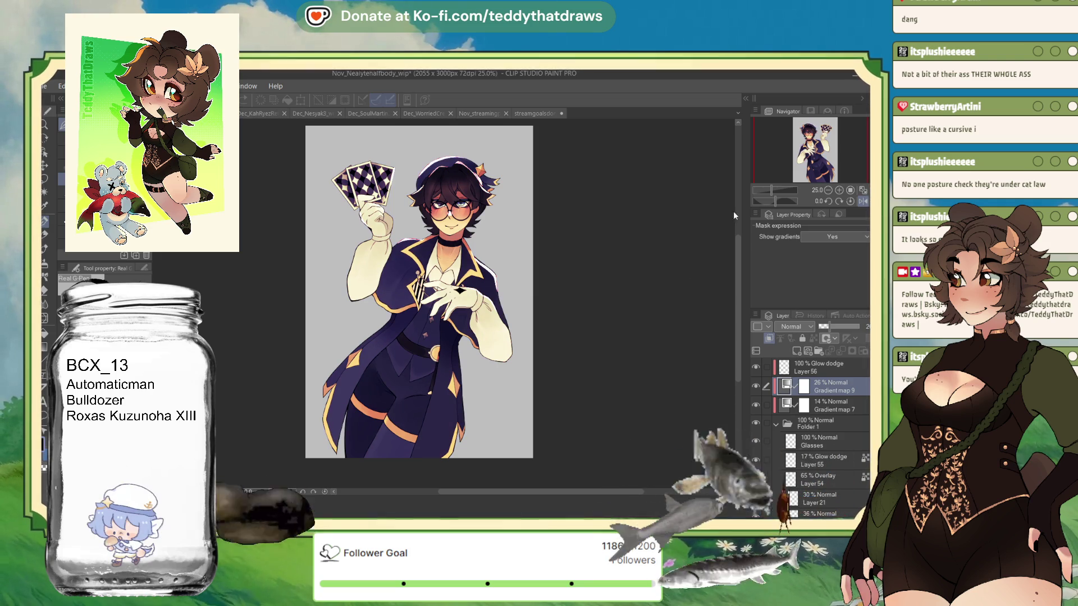
{"action": "left_click_drag", "start_coordinate": [823, 327], "coordinate": [817, 327]}
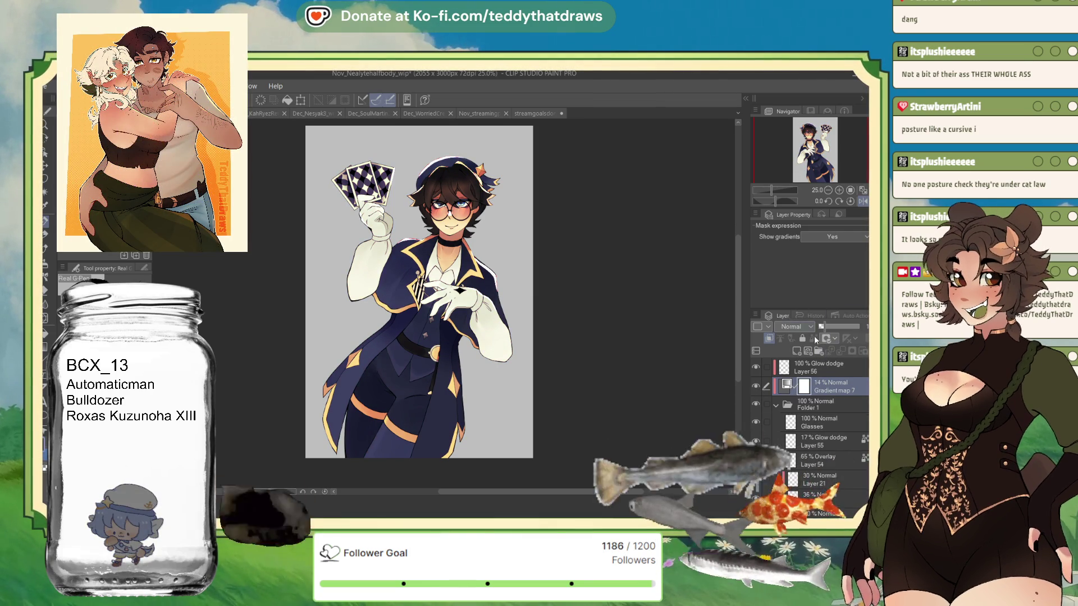
- Delete Gradient map 9, clear the selection, and add an empty raster Layer 58 on top
{"action": "left_click", "coordinate": [812, 351]}
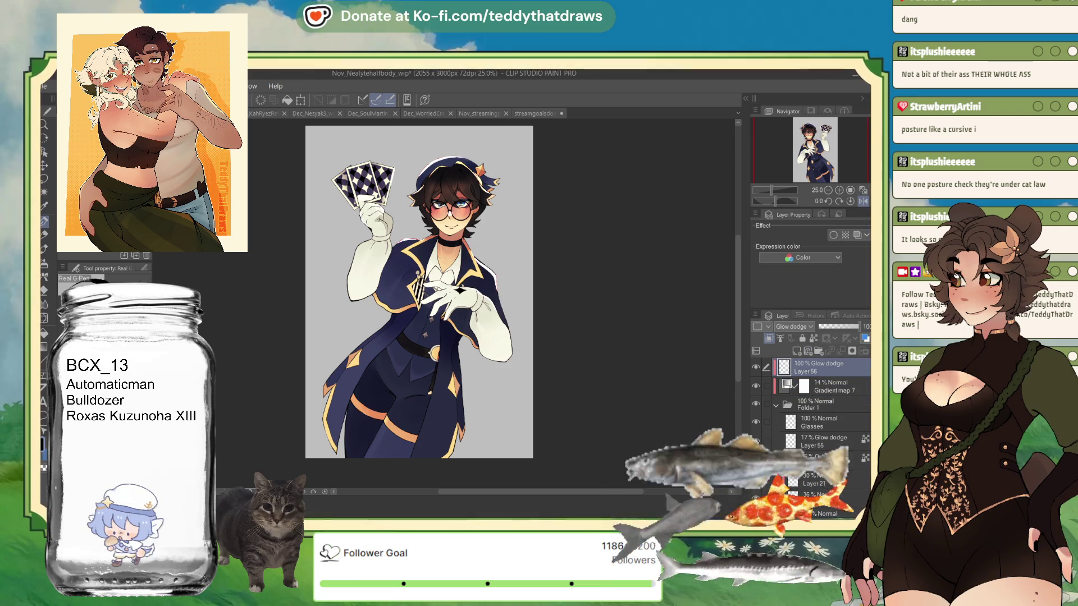
{"action": "scroll", "coordinate": [449, 212], "scroll_direction": "down", "scroll_amount": 1}
{"action": "scroll", "coordinate": [449, 212], "scroll_direction": "up", "scroll_amount": 2}
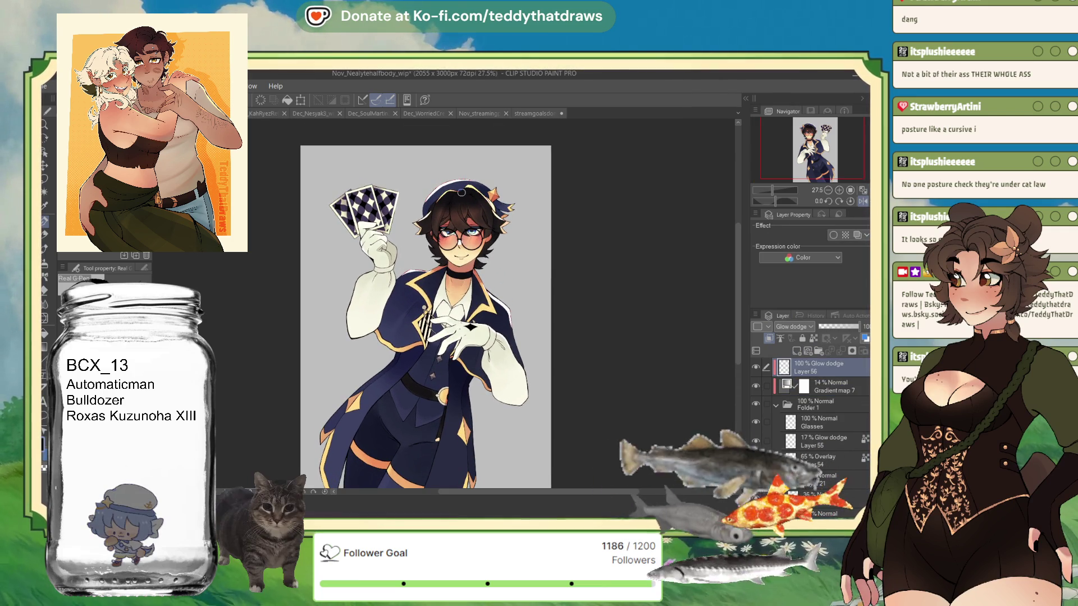
{"action": "left_click", "coordinate": [405, 180]}
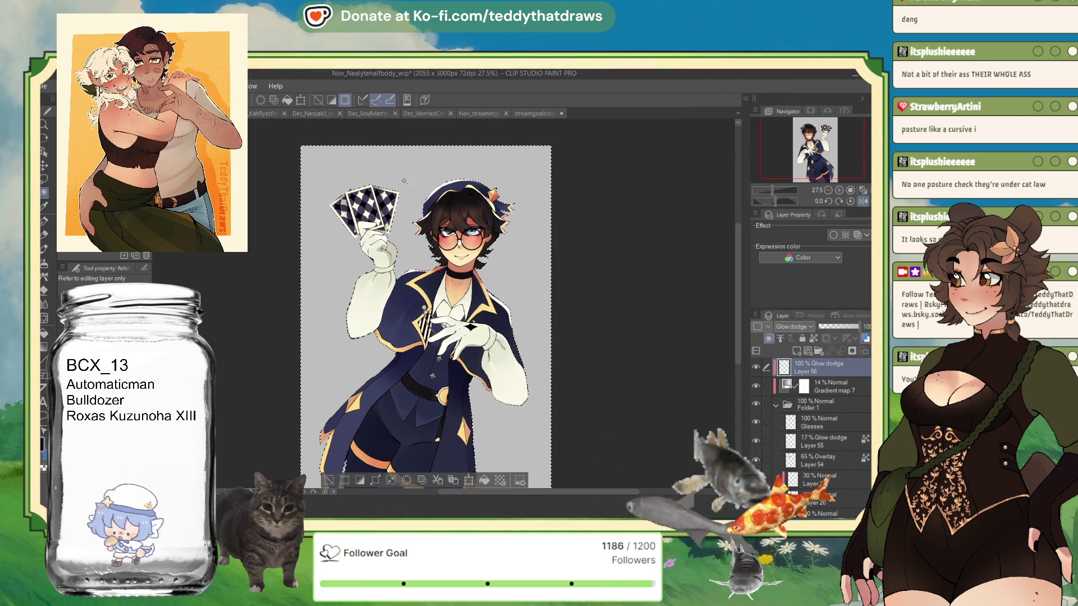
{"action": "scroll", "coordinate": [403, 181], "scroll_direction": "down", "scroll_amount": 2}
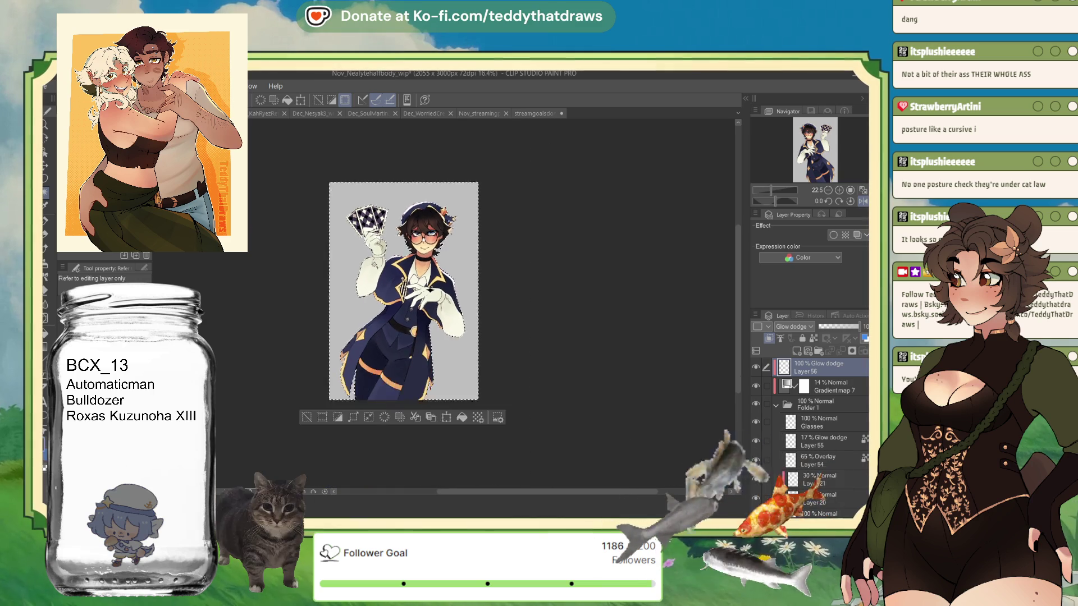
{"action": "key", "text": "ctrl+d"}
{"action": "scroll", "coordinate": [404, 291], "scroll_direction": "up", "scroll_amount": 1}
{"action": "left_click", "coordinate": [797, 350]}
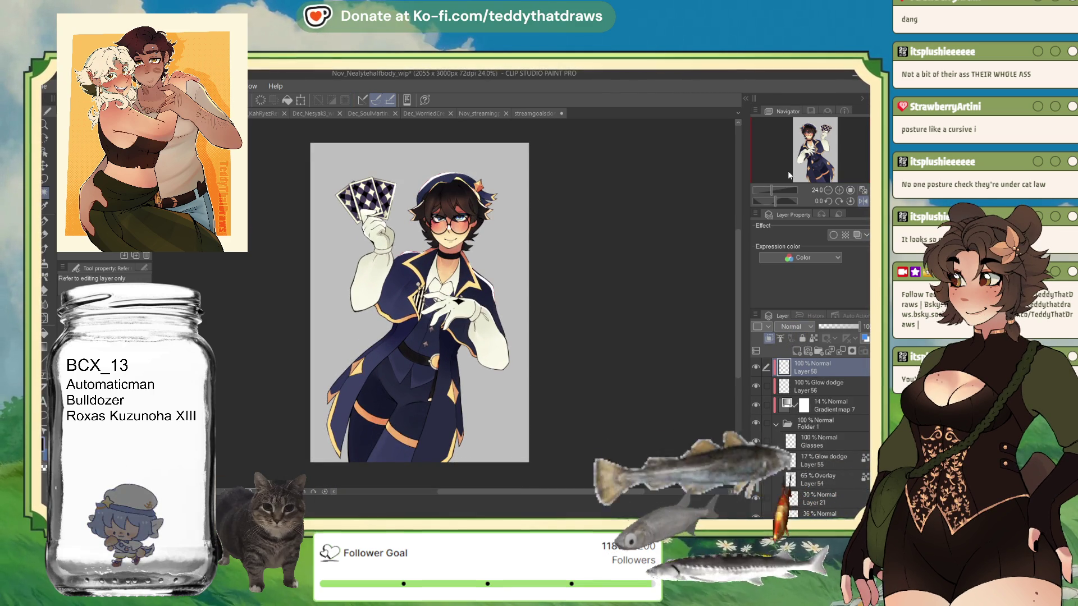
{"action": "scroll", "coordinate": [447, 180], "scroll_direction": "up", "scroll_amount": 2}
{"action": "scroll", "coordinate": [448, 181], "scroll_direction": "up", "scroll_amount": 1}
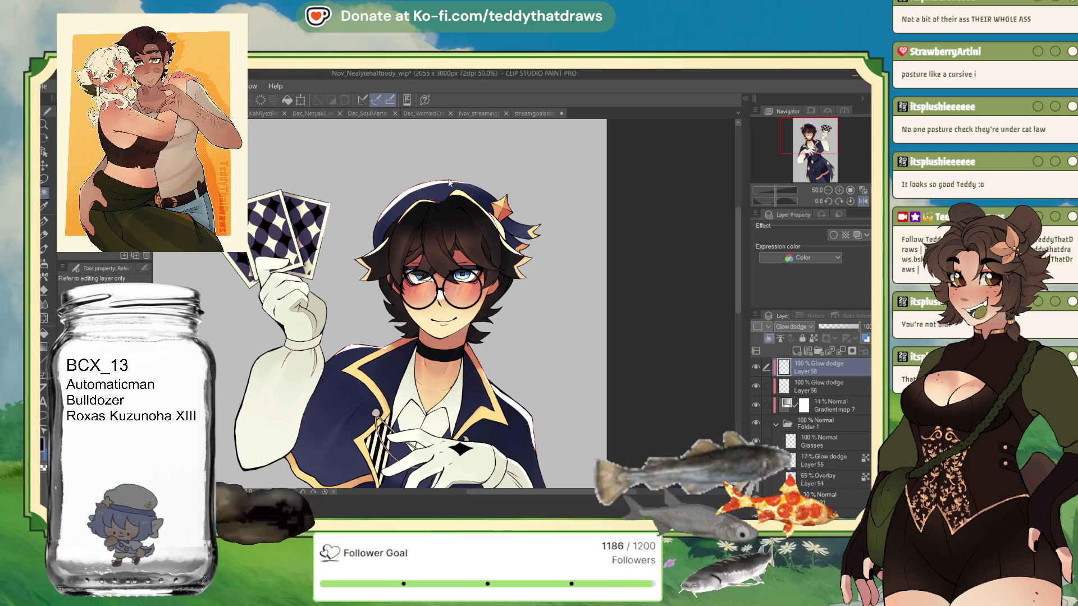
{"action": "scroll", "coordinate": [407, 167], "scroll_direction": "up", "scroll_amount": 1}
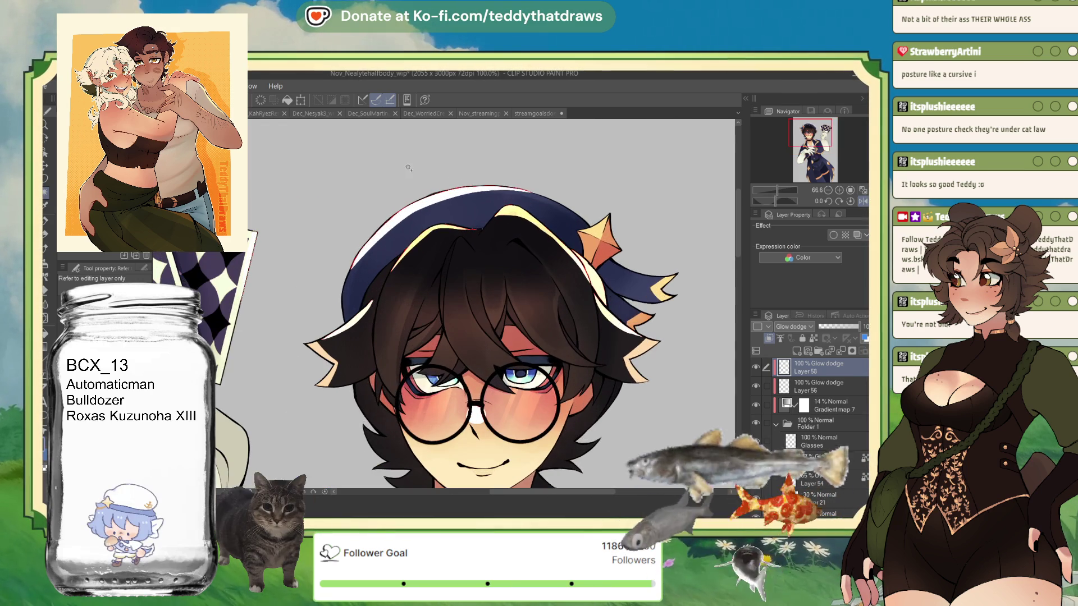
- Trim the left end of the hat-rim glow on Layer 56, keeping its Glow dodge blending
{"action": "left_click", "coordinate": [811, 387]}
{"action": "left_click", "coordinate": [794, 326]}
{"action": "left_click_drag", "start_coordinate": [360, 311], "coordinate": [362, 310]}
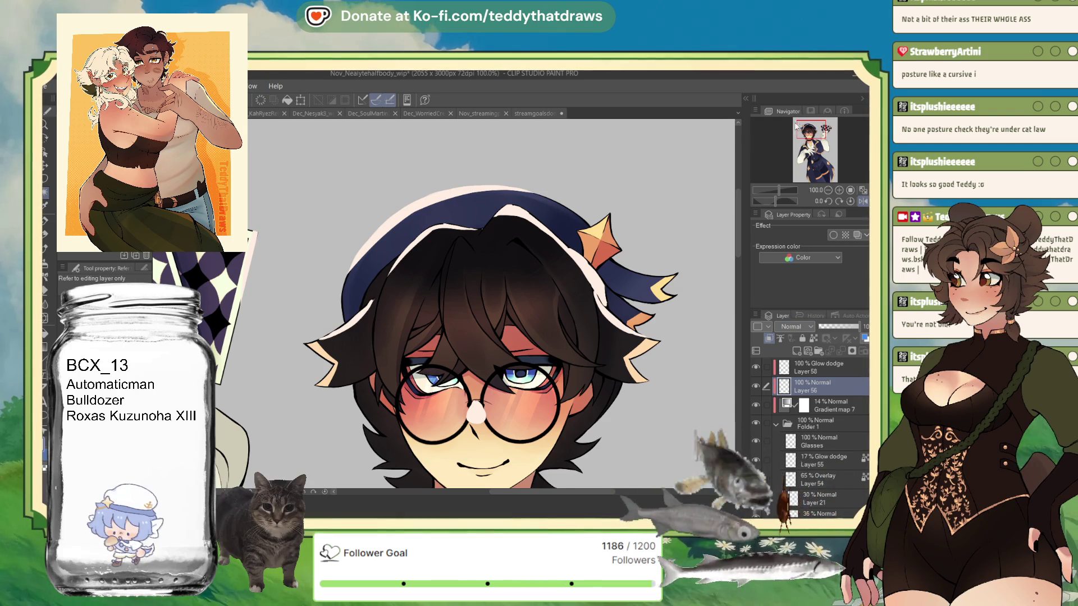
{"action": "key", "text": "ctrl+z"}
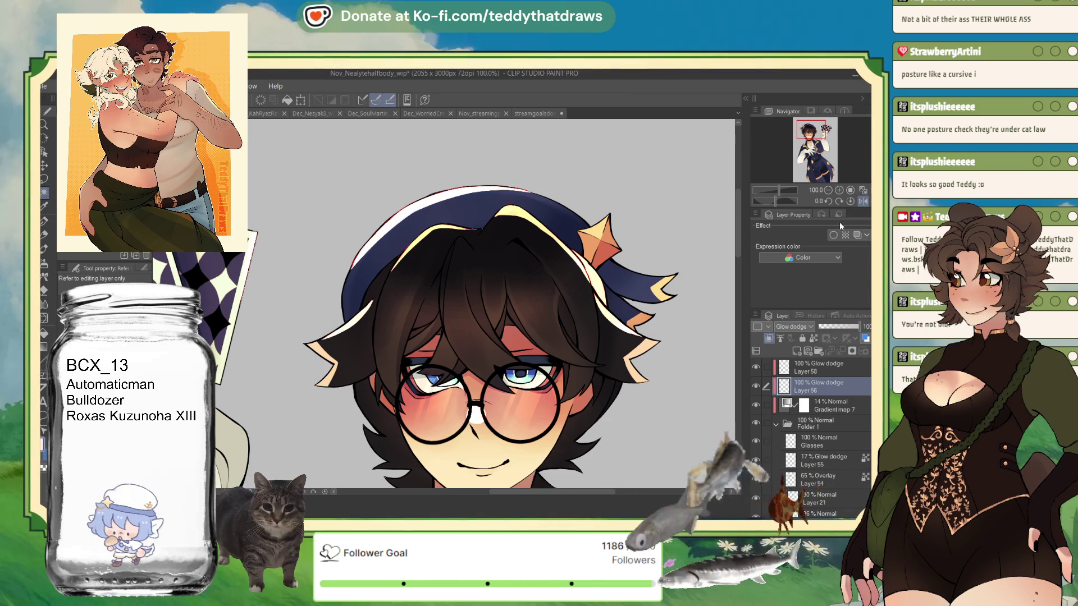
- Mirror the canvas horizontally and switch to the plain inking pen to review
{"action": "left_click", "coordinate": [861, 203]}
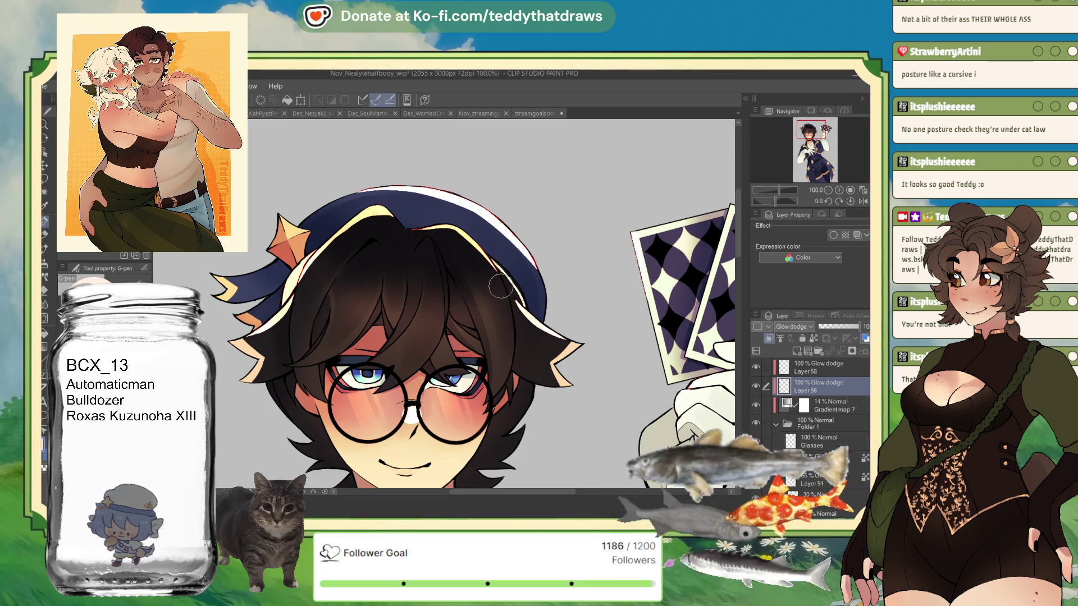
{"action": "key", "text": "p"}
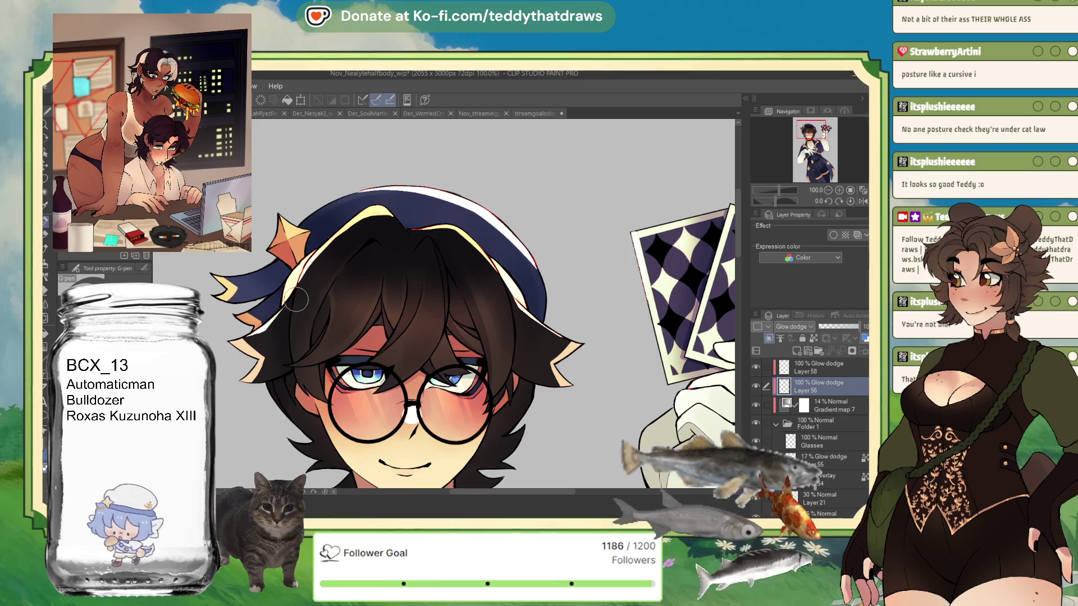
{"action": "scroll", "coordinate": [288, 399], "scroll_direction": "down", "scroll_amount": 2}
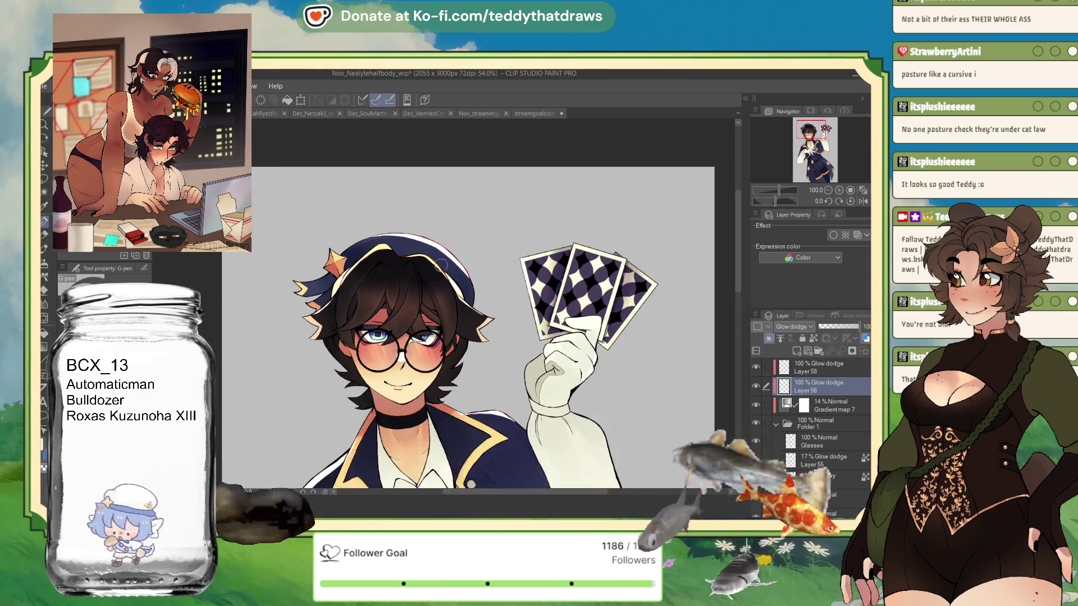
{"action": "scroll", "coordinate": [287, 400], "scroll_direction": "down", "scroll_amount": 1}
{"action": "scroll", "coordinate": [378, 342], "scroll_direction": "up", "scroll_amount": 1}
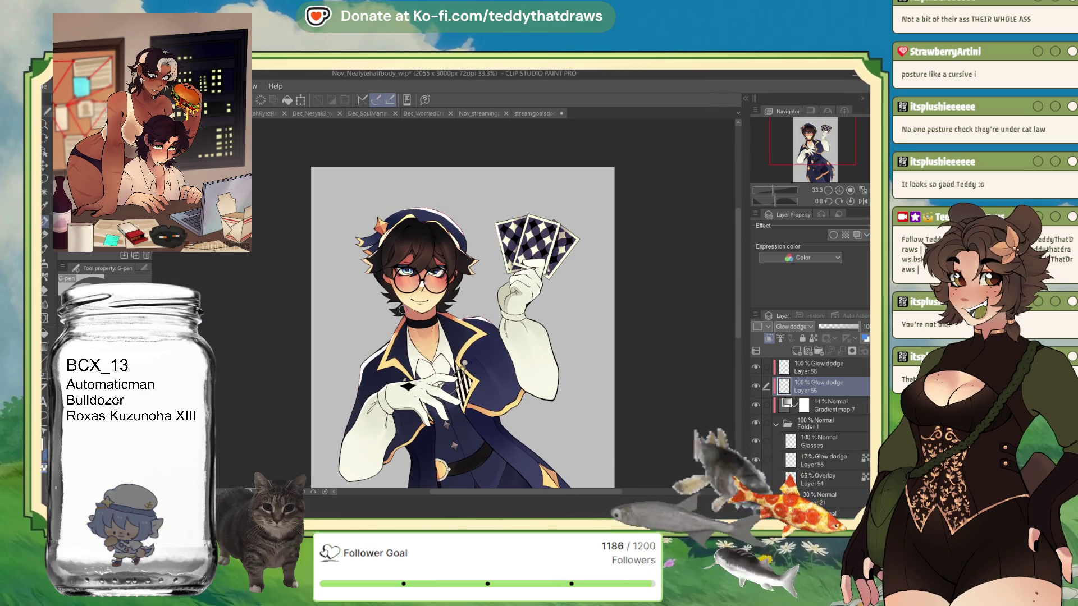
{"action": "scroll", "coordinate": [421, 282], "scroll_direction": "down", "scroll_amount": 1}
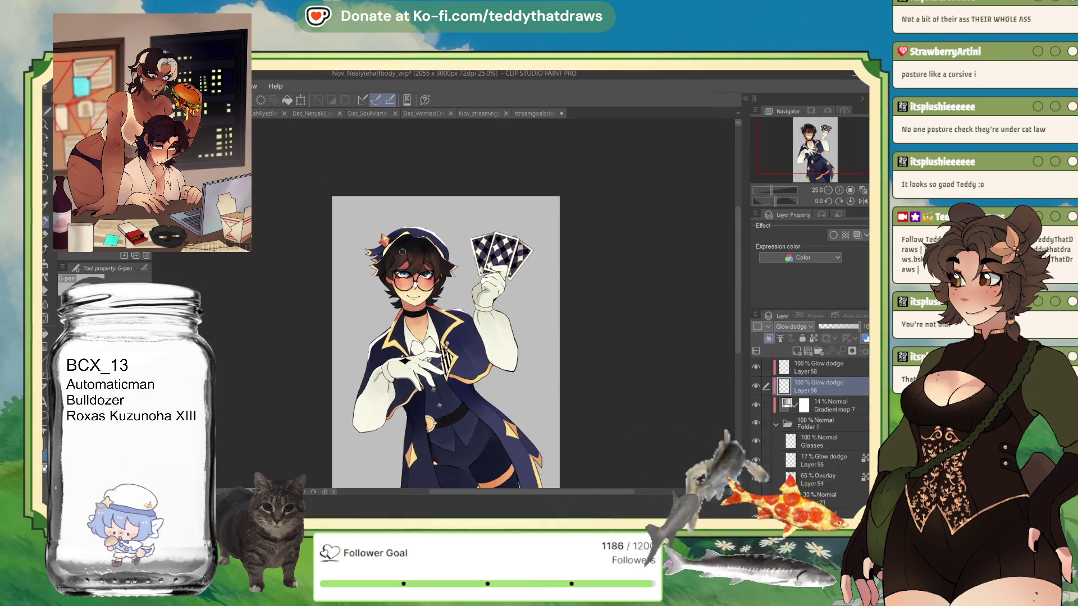
{"action": "scroll", "coordinate": [422, 282], "scroll_direction": "up", "scroll_amount": 1}
{"action": "scroll", "coordinate": [421, 281], "scroll_direction": "up", "scroll_amount": 2}
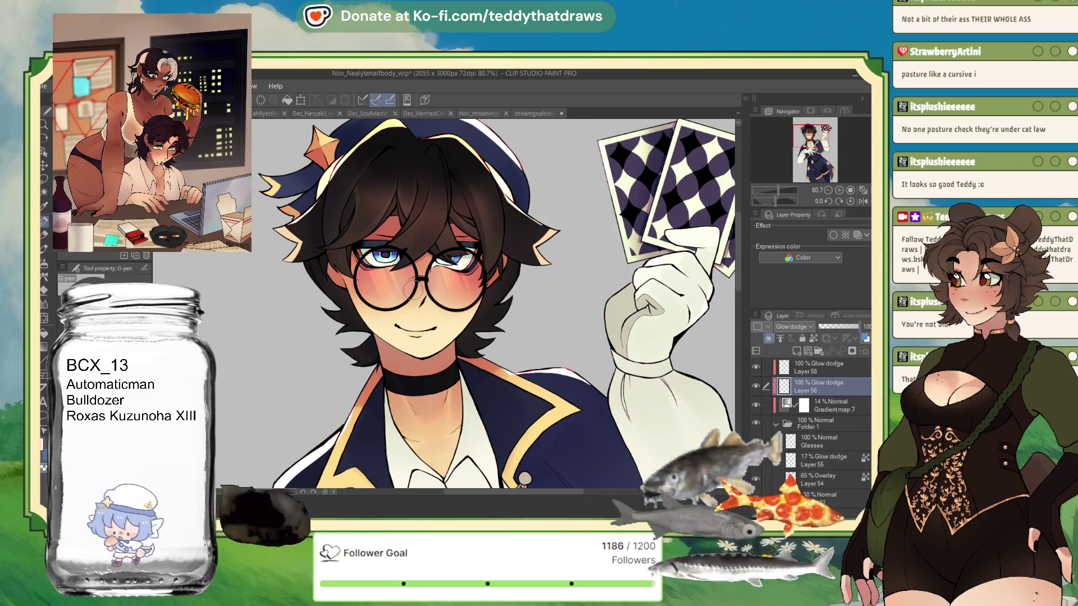
{"action": "scroll", "coordinate": [488, 303], "scroll_direction": "down", "scroll_amount": 2}
{"action": "scroll", "coordinate": [489, 303], "scroll_direction": "up", "scroll_amount": 1}
{"action": "scroll", "coordinate": [488, 303], "scroll_direction": "up", "scroll_amount": 1}
- Change Layer 58's blending mode from Glow dodge to Soft light
{"action": "left_click", "coordinate": [821, 371]}
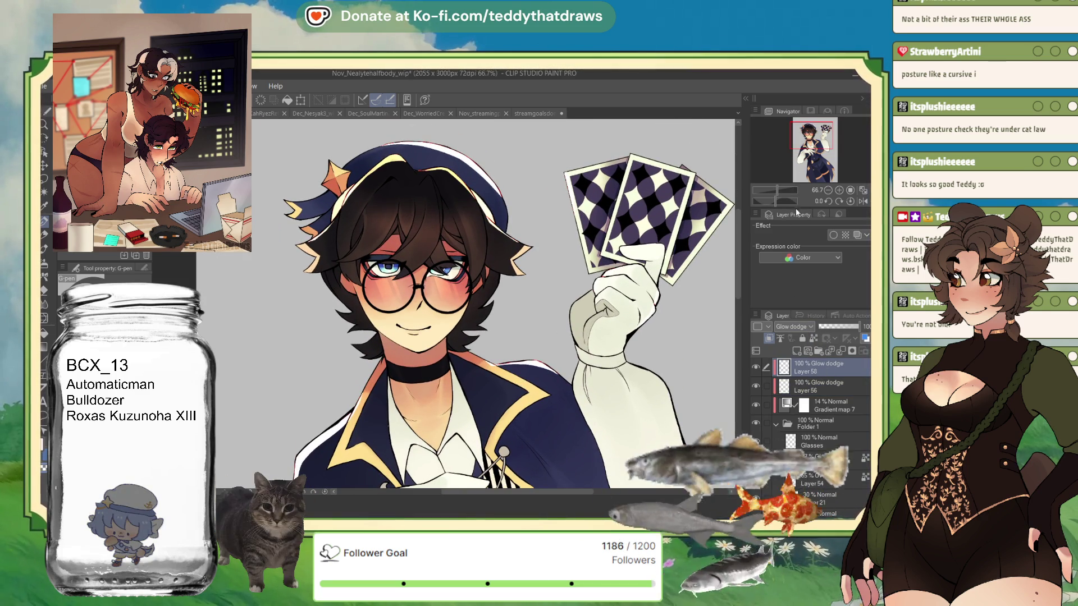
{"action": "left_click", "coordinate": [800, 326]}
{"action": "left_click", "coordinate": [813, 373]}
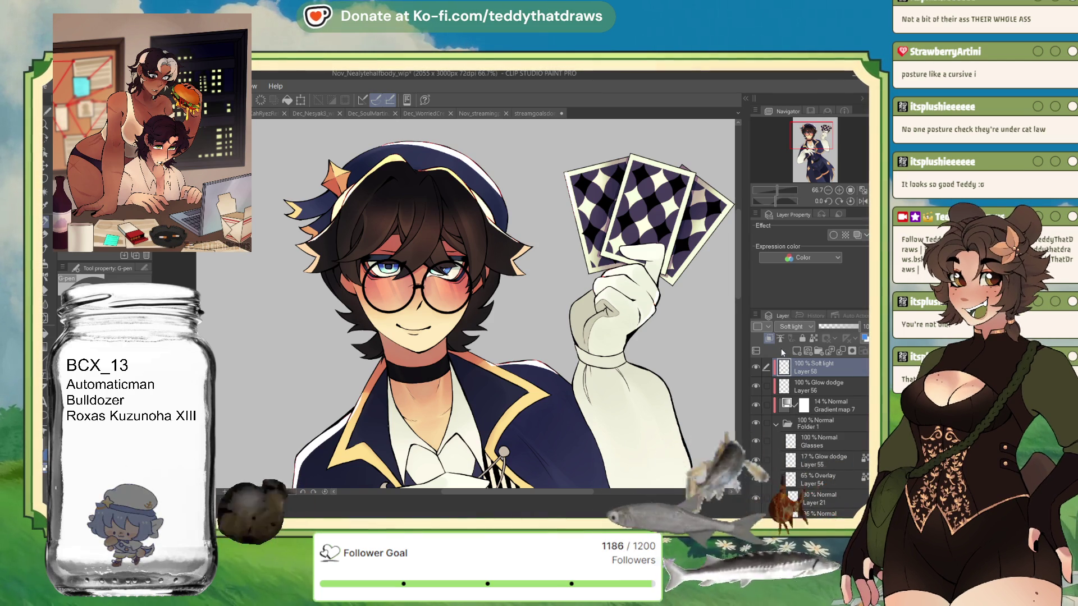
- Airbrush soft warm colour over the hair and eyes on Layer 58
{"action": "key", "text": "b"}
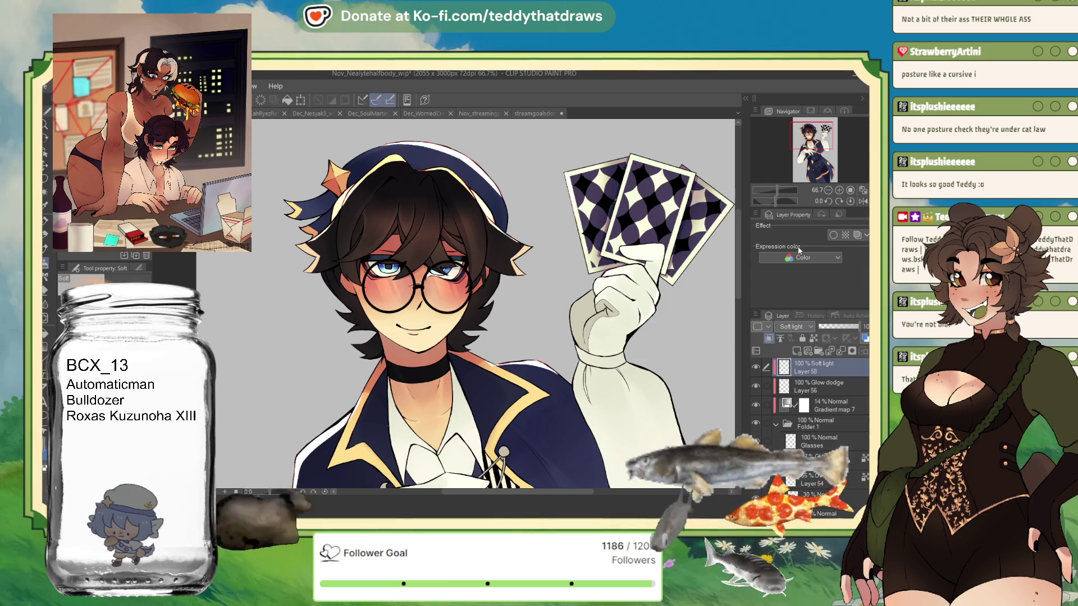
{"action": "left_click_drag", "start_coordinate": [413, 253], "coordinate": [387, 244]}
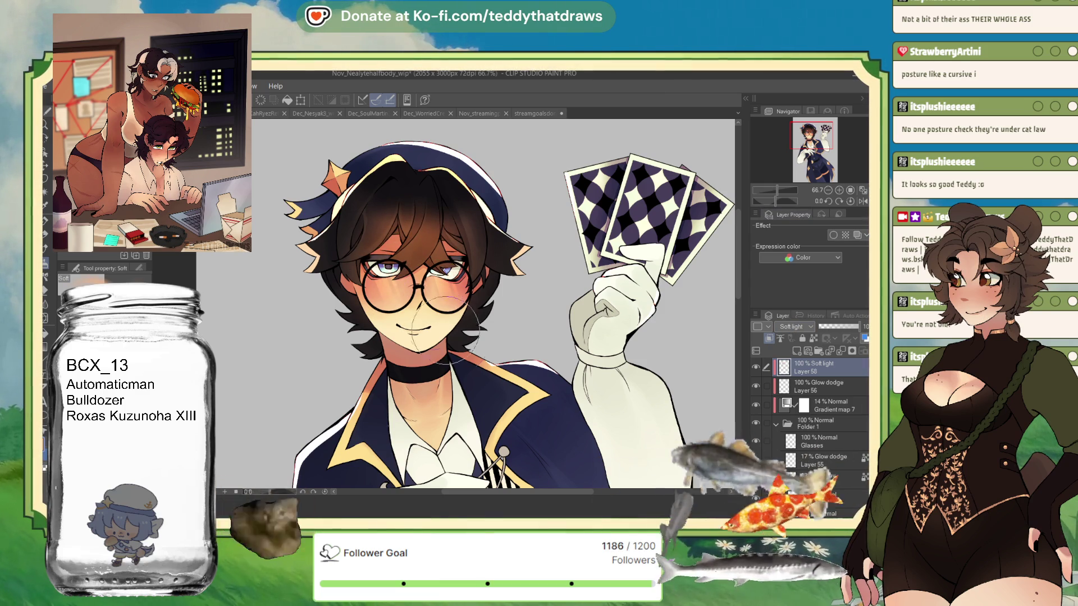
{"action": "left_click", "coordinate": [829, 391]}
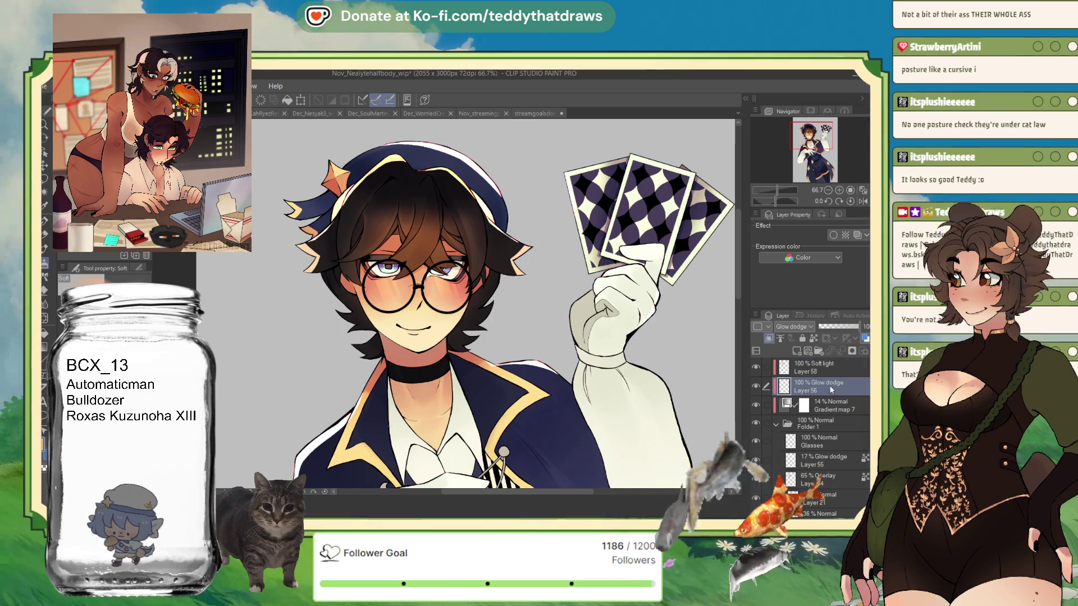
{"action": "key", "text": "p"}
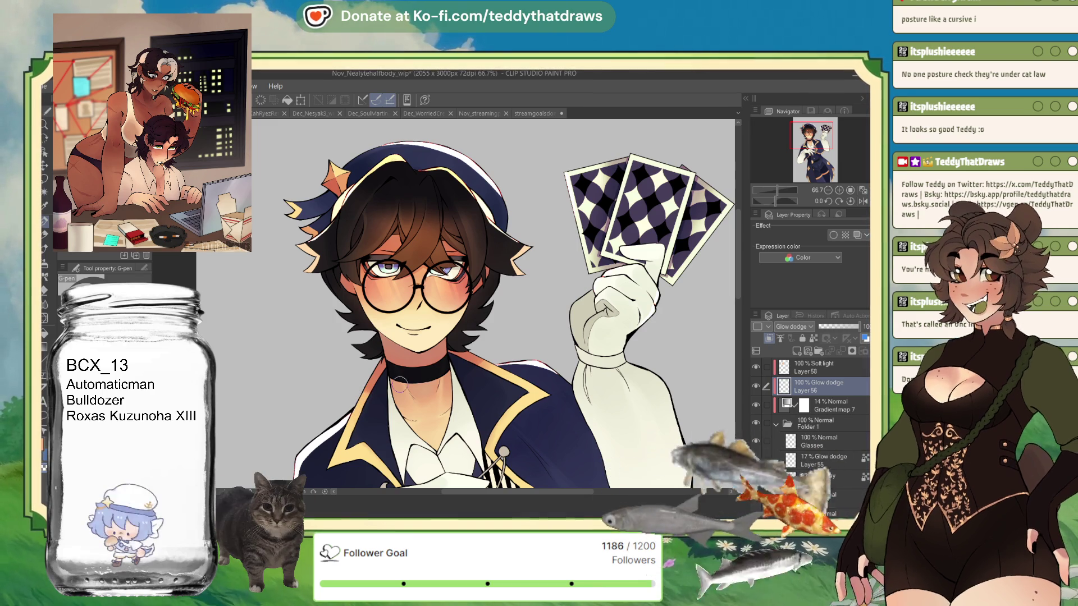
- Lower soft-light Layer 58's opacity to 54%
{"action": "left_click", "coordinate": [820, 367]}
{"action": "left_click_drag", "start_coordinate": [845, 328], "coordinate": [840, 325]}
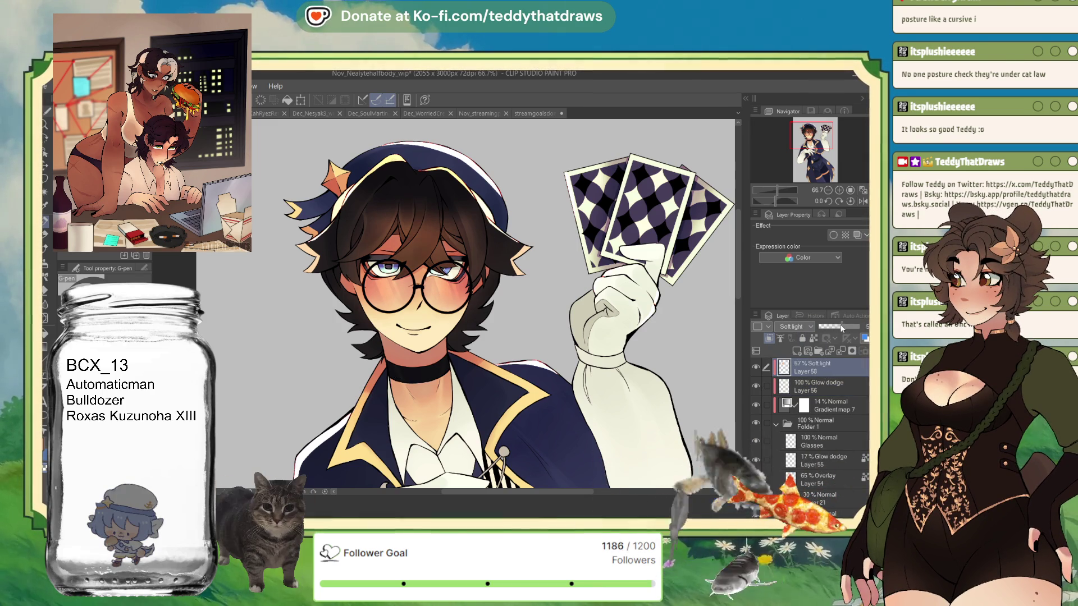
{"action": "scroll", "coordinate": [505, 295], "scroll_direction": "down", "scroll_amount": 2}
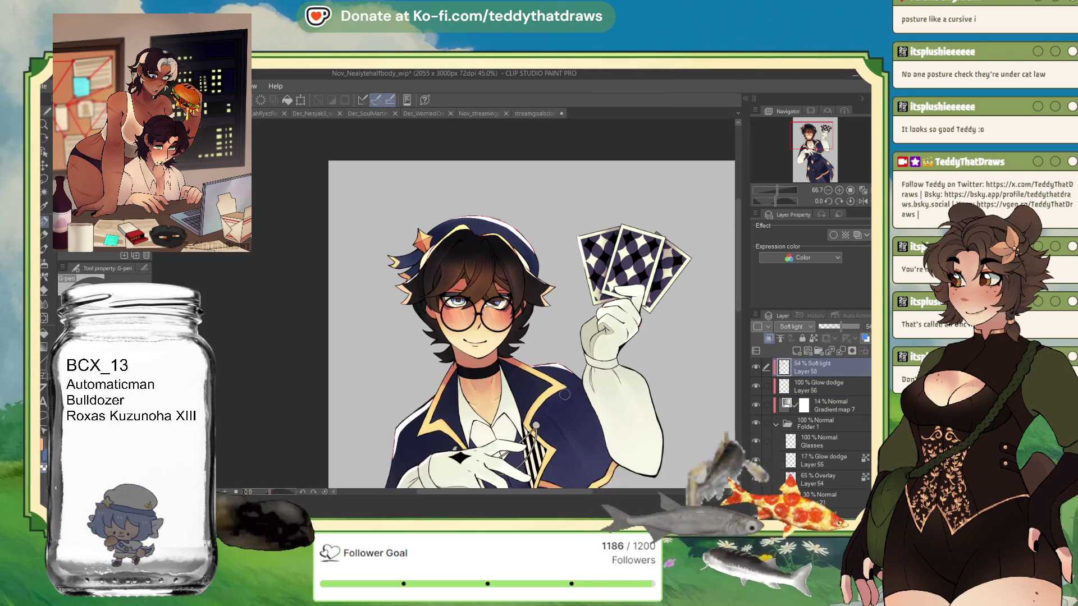
{"action": "scroll", "coordinate": [471, 253], "scroll_direction": "down", "scroll_amount": 2}
{"action": "scroll", "coordinate": [455, 227], "scroll_direction": "down", "scroll_amount": 2}
{"action": "scroll", "coordinate": [442, 210], "scroll_direction": "down", "scroll_amount": 1}
{"action": "scroll", "coordinate": [442, 211], "scroll_direction": "up", "scroll_amount": 1}
{"action": "scroll", "coordinate": [433, 199], "scroll_direction": "up", "scroll_amount": 1}
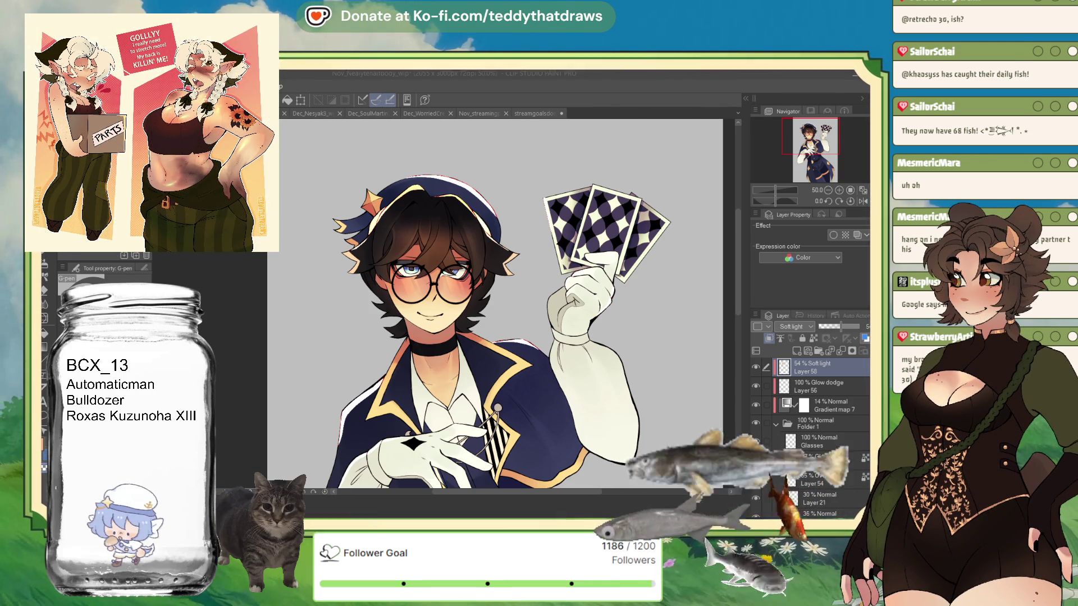
{"action": "scroll", "coordinate": [494, 304], "scroll_direction": "down", "scroll_amount": 1}
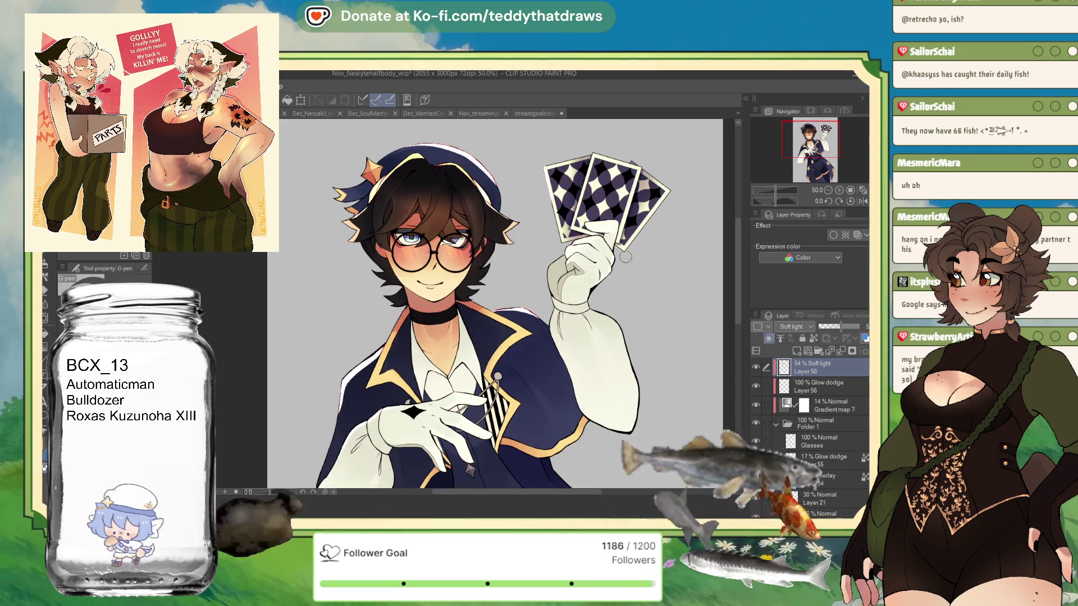
{"action": "scroll", "coordinate": [687, 249], "scroll_direction": "down", "scroll_amount": 1}
{"action": "scroll", "coordinate": [688, 249], "scroll_direction": "down", "scroll_amount": 1}
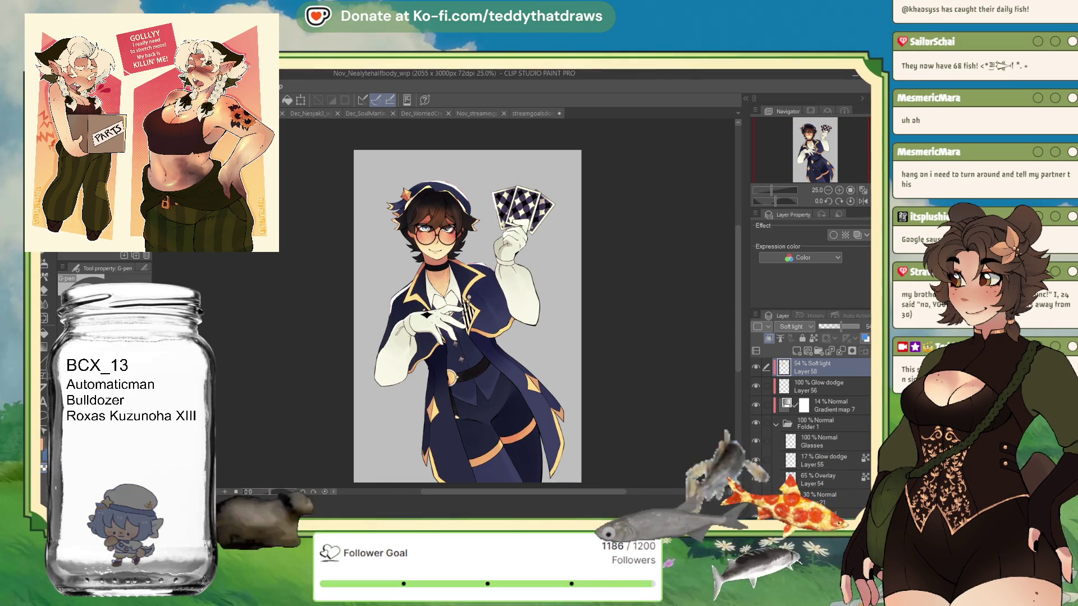
{"action": "scroll", "coordinate": [812, 430], "scroll_direction": "down", "scroll_amount": 3}
{"action": "scroll", "coordinate": [813, 429], "scroll_direction": "down", "scroll_amount": 2}
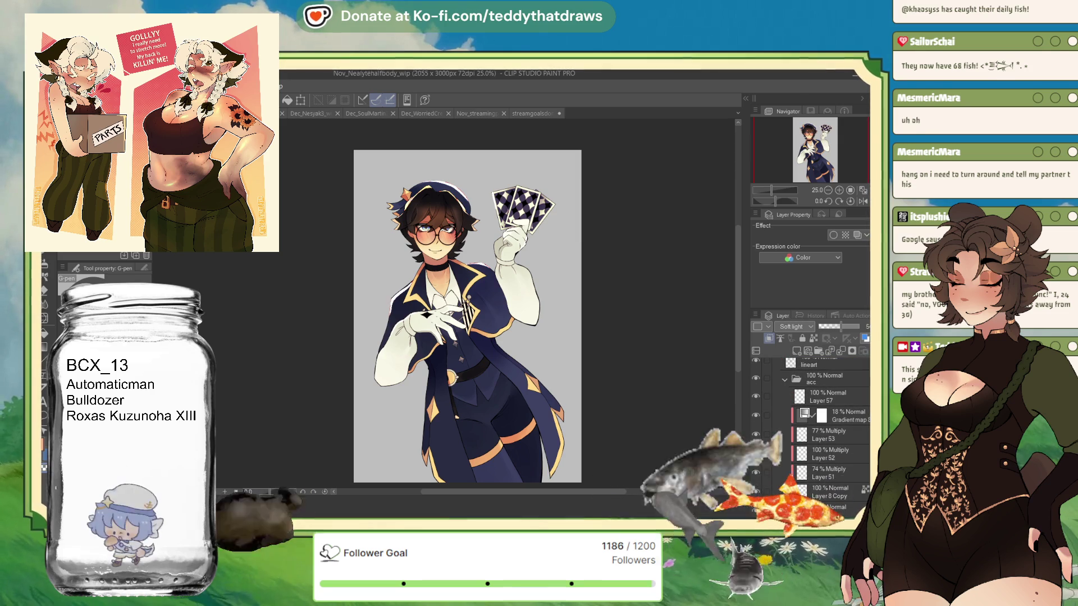
- Auto-select the background, invert to the character silhouette, and place it on a layer below Folder 1
{"action": "key", "text": "g"}
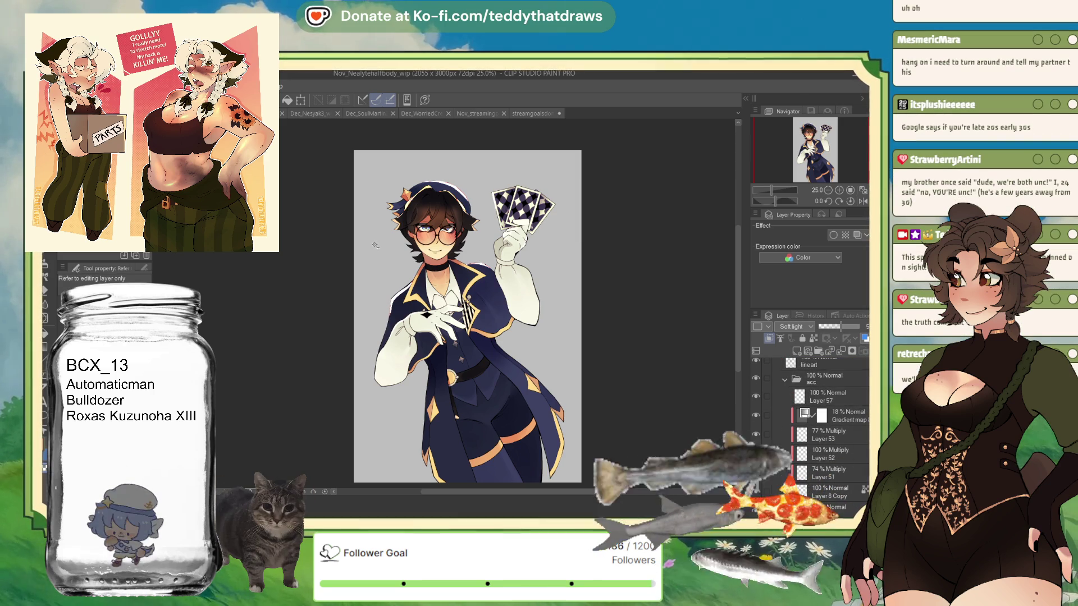
{"action": "left_click", "coordinate": [387, 179]}
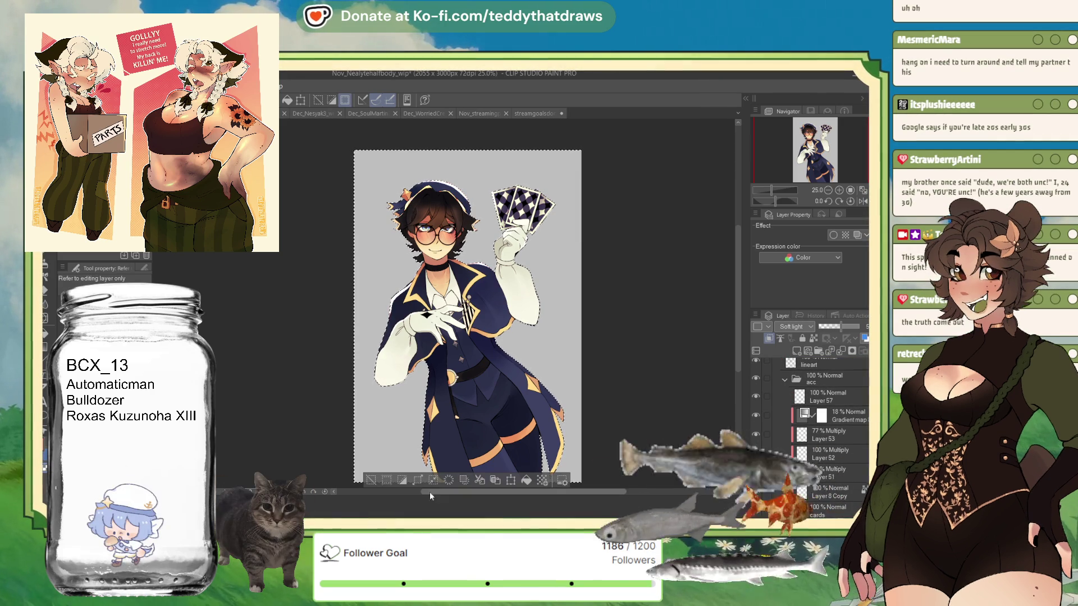
{"action": "left_click", "coordinate": [404, 479]}
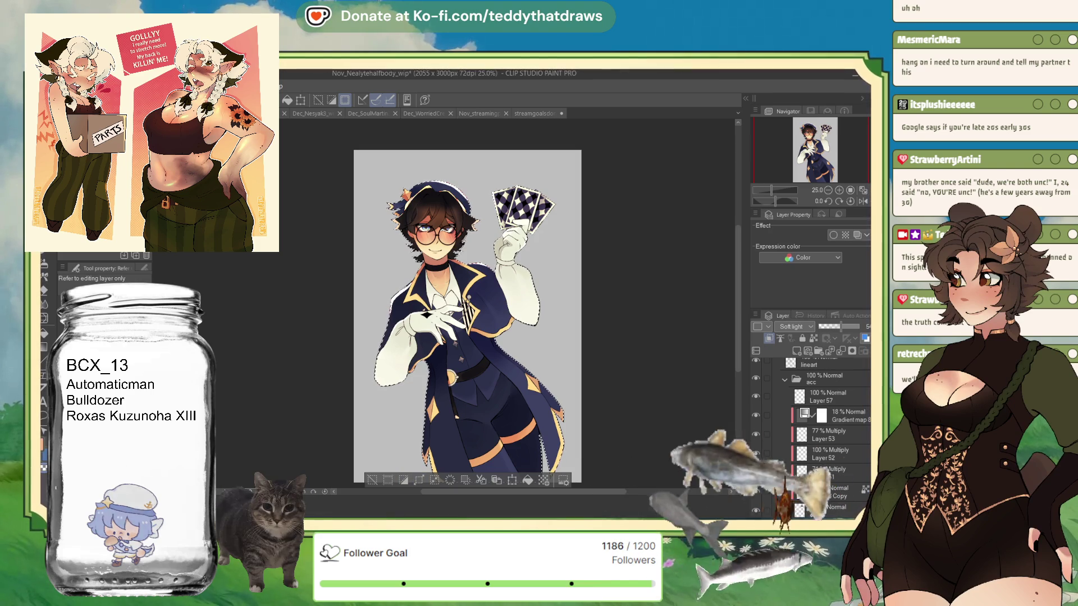
{"action": "scroll", "coordinate": [833, 378], "scroll_direction": "up", "scroll_amount": 5}
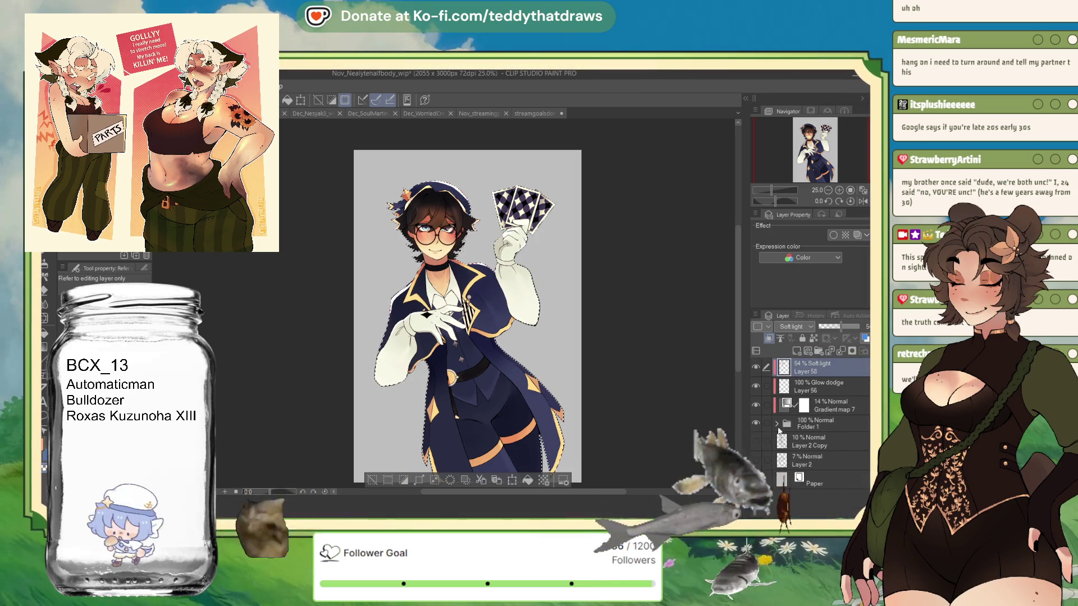
{"action": "left_click", "coordinate": [821, 440]}
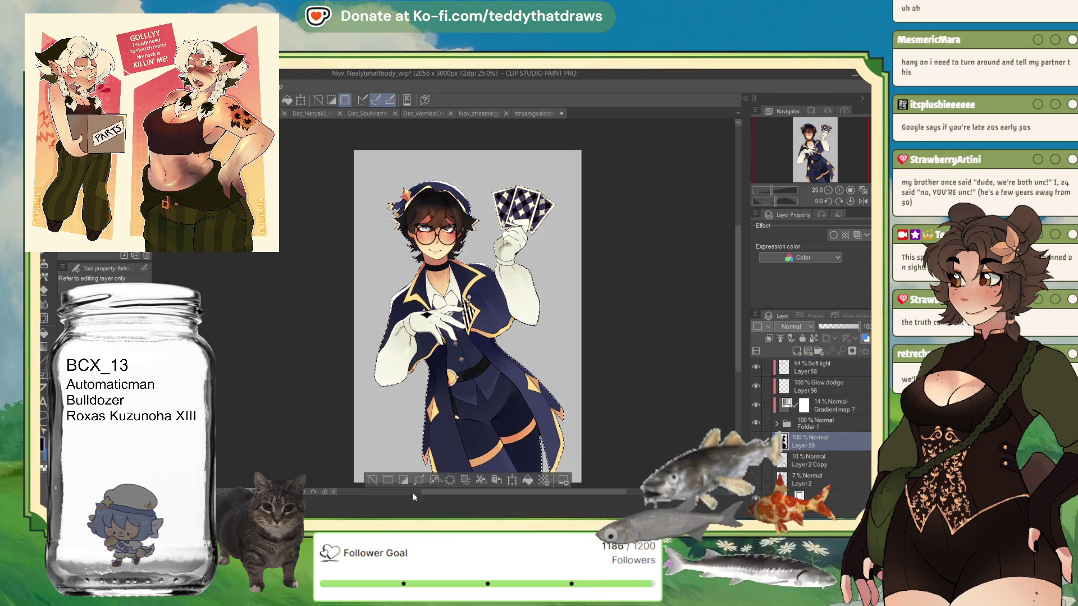
{"action": "left_click", "coordinate": [370, 479]}
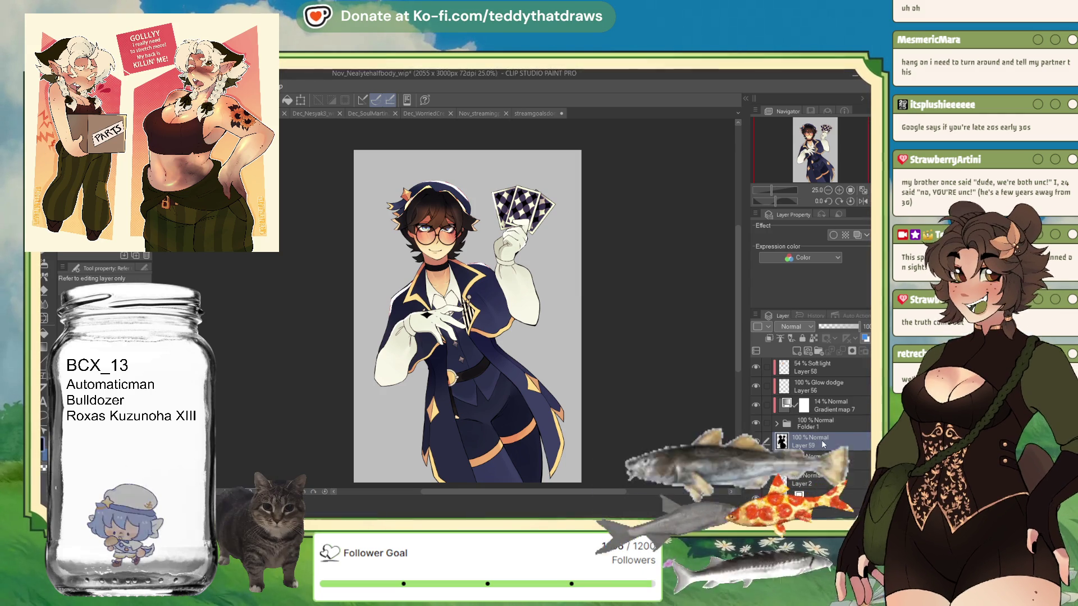
- Add an empty Layer 60 beneath the silhouette layer
{"action": "left_click", "coordinate": [822, 458]}
{"action": "left_click", "coordinate": [817, 352]}
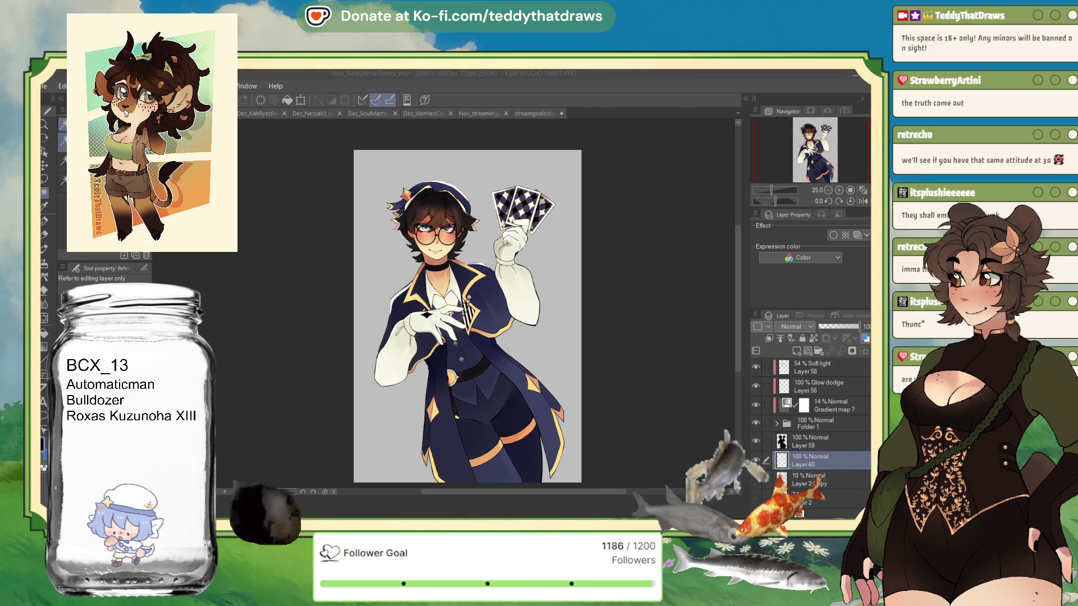
{"action": "left_click_drag", "start_coordinate": [467, 316], "coordinate": [487, 299]}
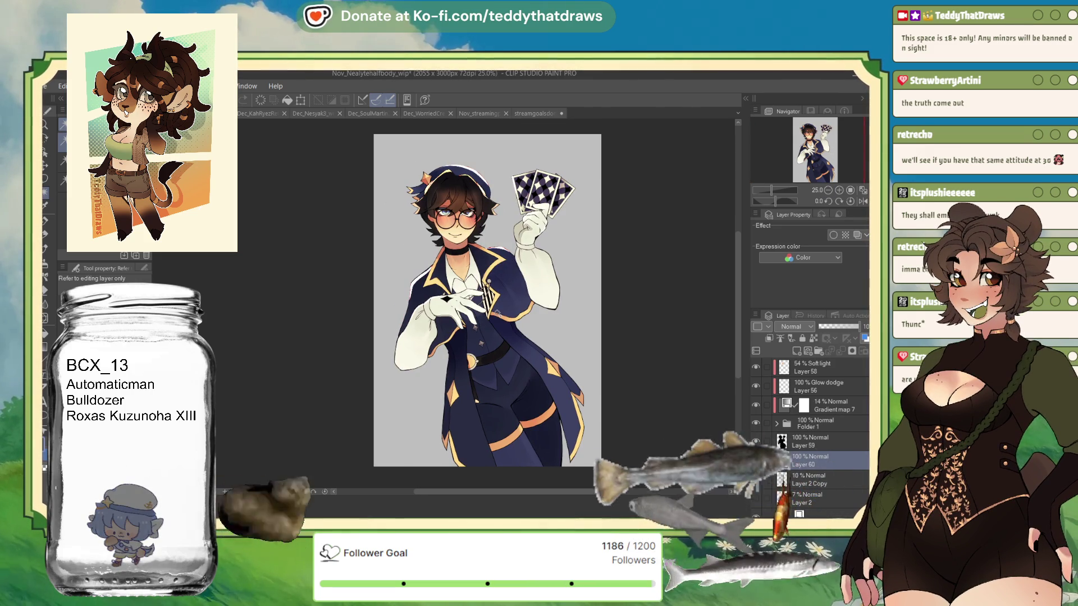
- Fill Layer 60 with dark navy and begin shrinking it with Free Transform
{"action": "key", "text": "alt+BackSpace"}
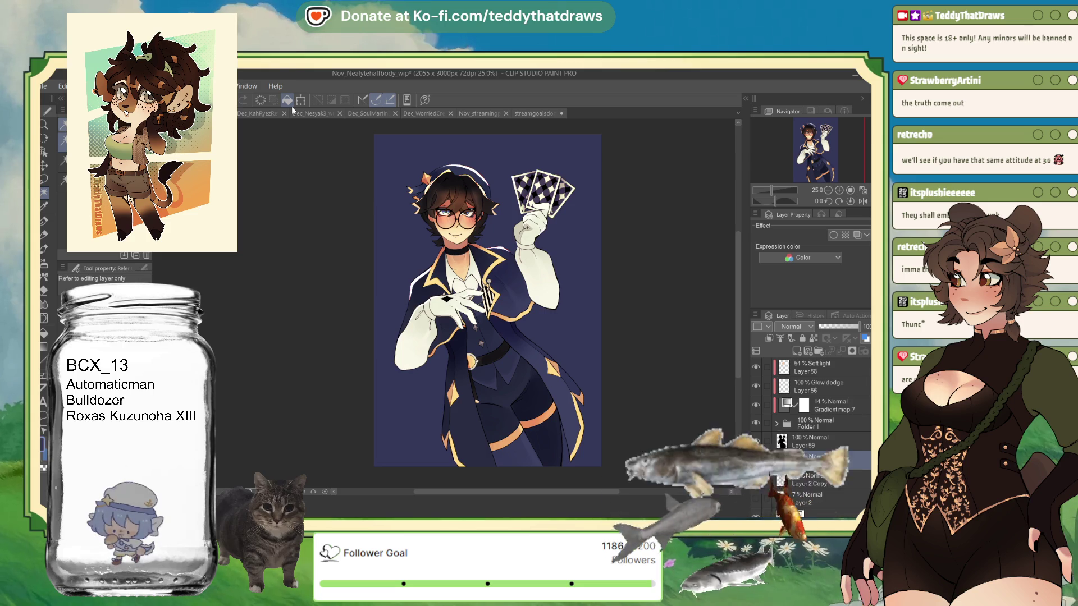
{"action": "key", "text": "ctrl+t"}
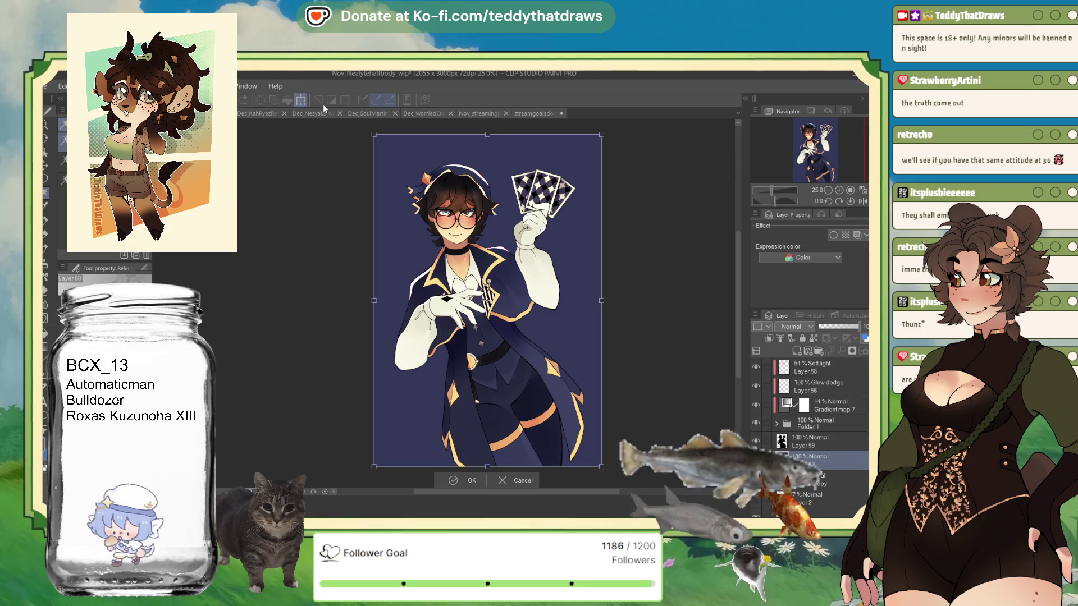
{"action": "left_click_drag", "start_coordinate": [489, 133], "coordinate": [488, 145]}
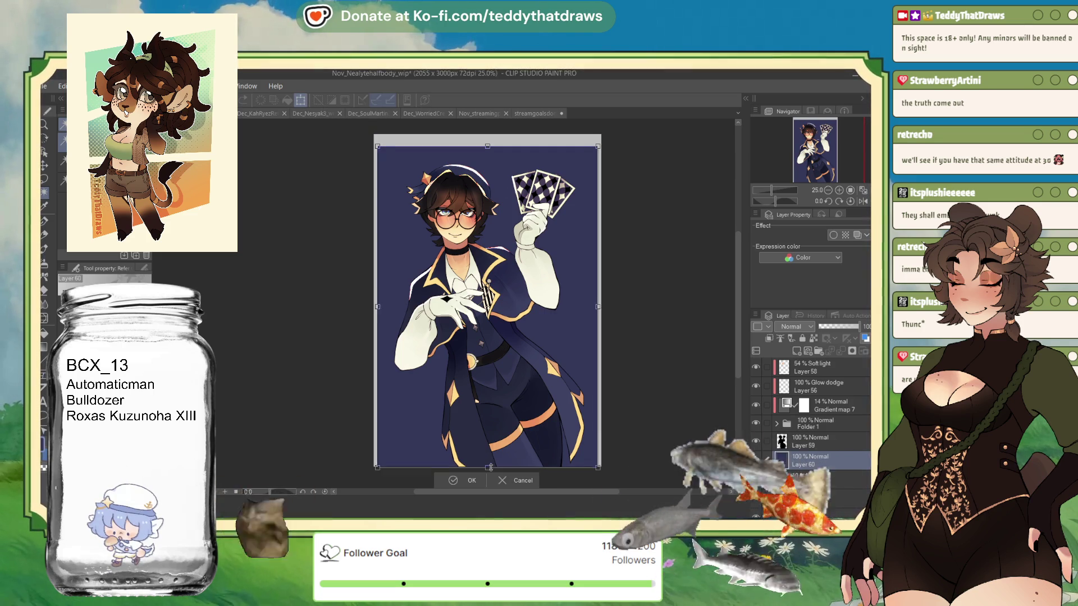
- Pull the navy panel's edges inward for an even grey border, commit, and set it as reference layer
{"action": "left_click_drag", "start_coordinate": [488, 467], "coordinate": [489, 452]}
{"action": "left_click_drag", "start_coordinate": [487, 146], "coordinate": [487, 155]}
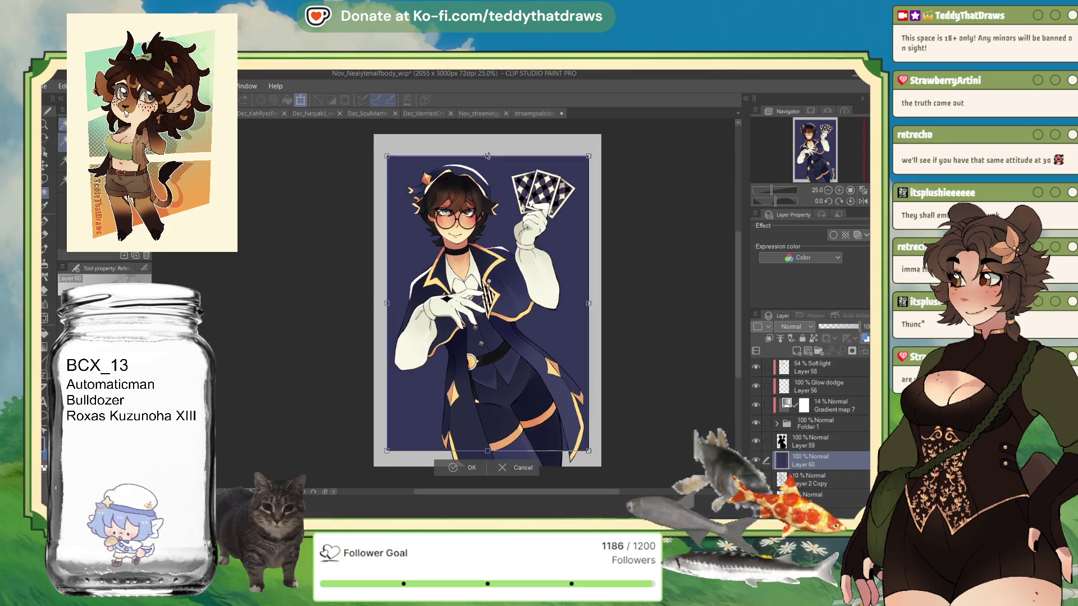
{"action": "key", "text": "Return"}
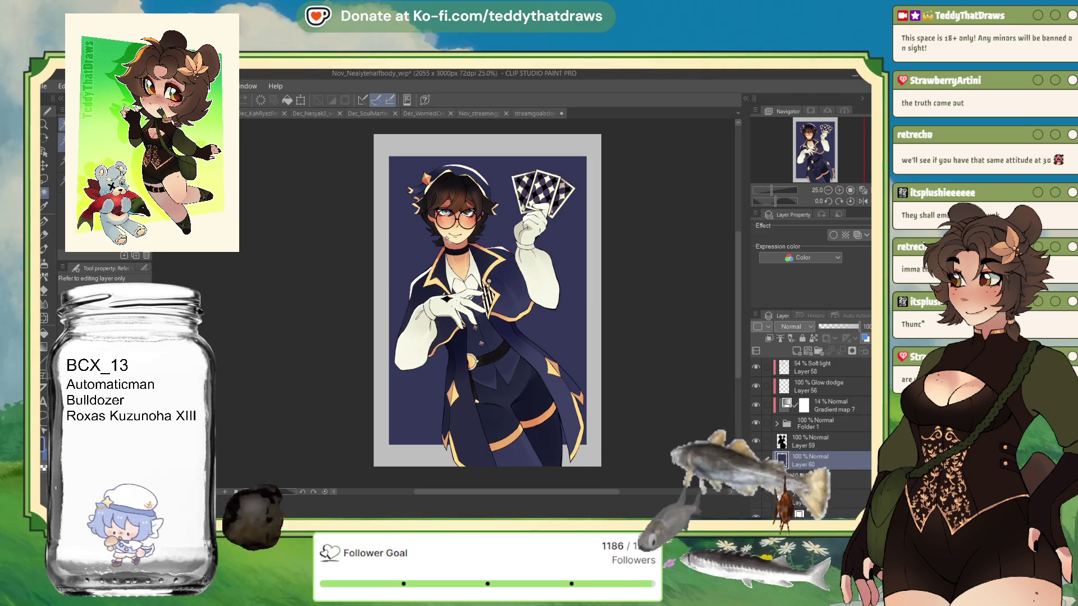
{"action": "left_click", "coordinate": [808, 340]}
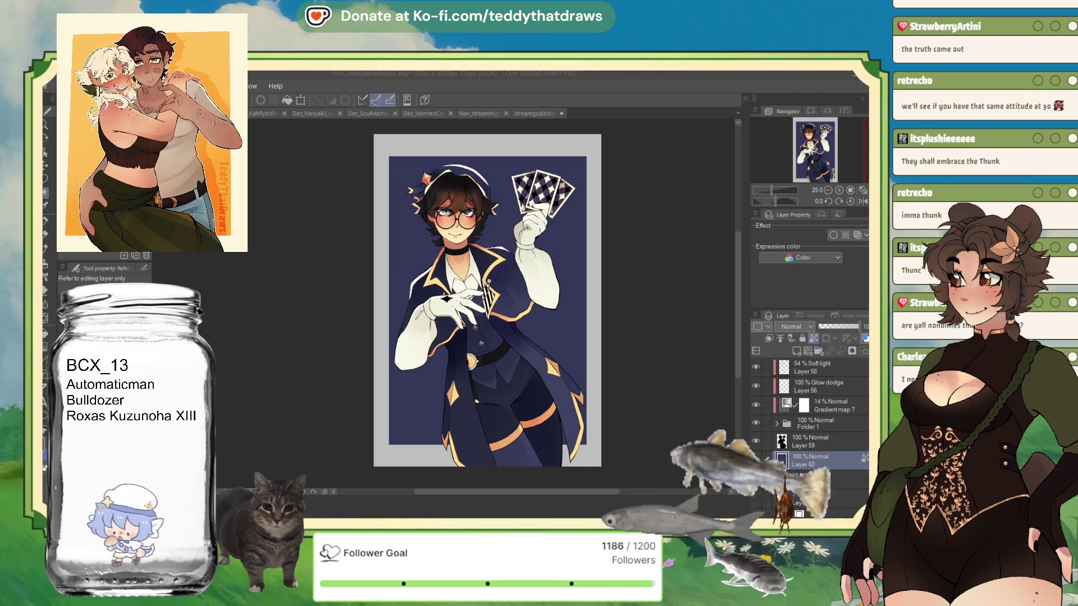
- Clear any remaining selection on the navy background layer
{"action": "key", "text": "ctrl+d"}
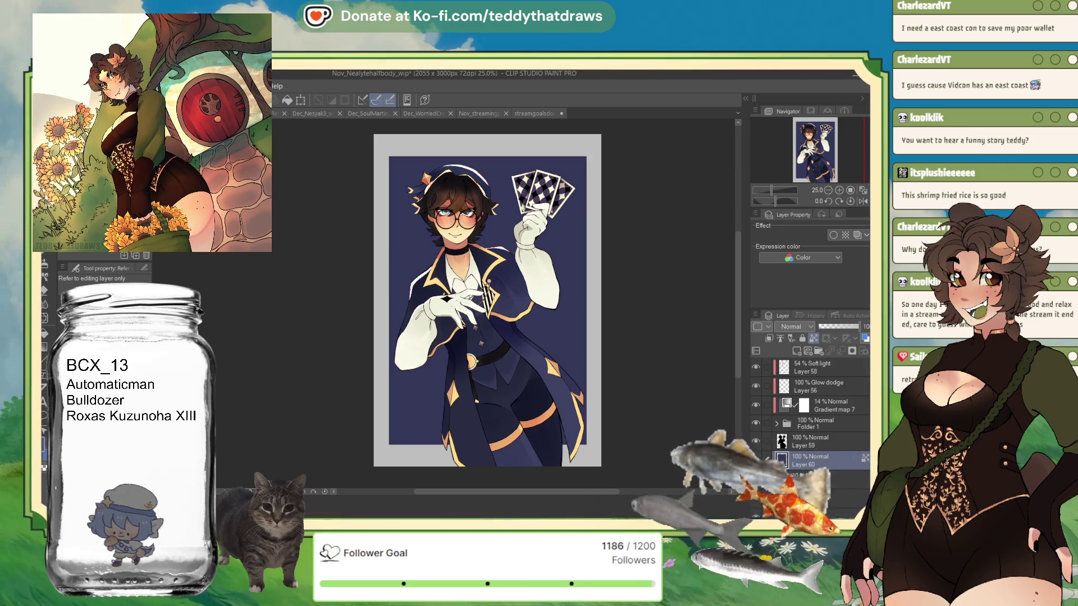
- Recolour the background teal and airbrush warm orange across its lower part
{"action": "left_click", "coordinate": [292, 103]}
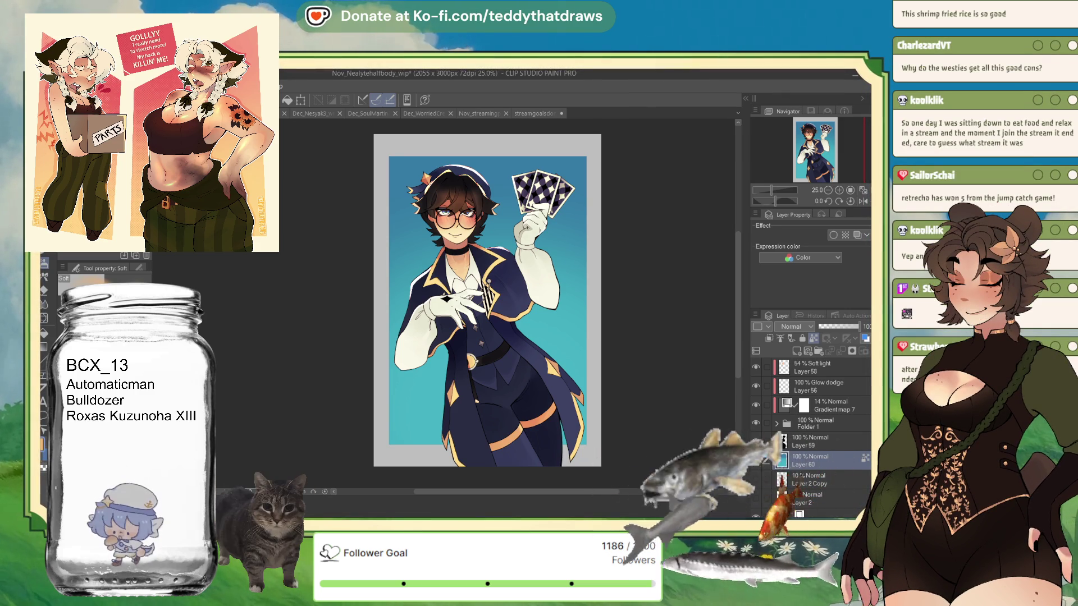
{"action": "left_click_drag", "start_coordinate": [402, 455], "coordinate": [236, 412]}
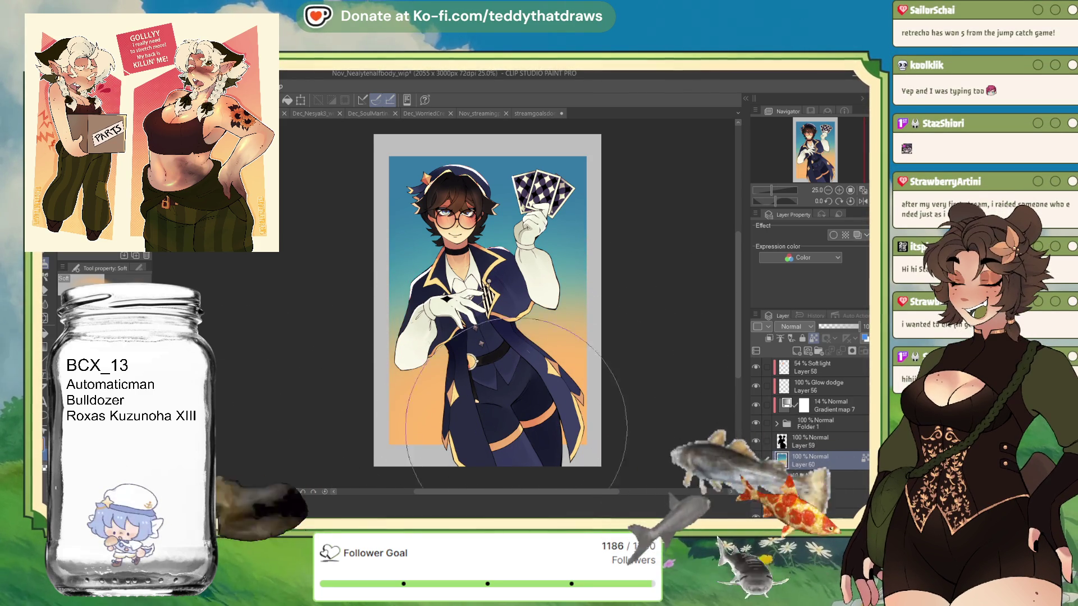
- Duplicate Layer 59 and undo it, then add a new empty Layer 61 above the gradient Layer 60
{"action": "left_click", "coordinate": [814, 442]}
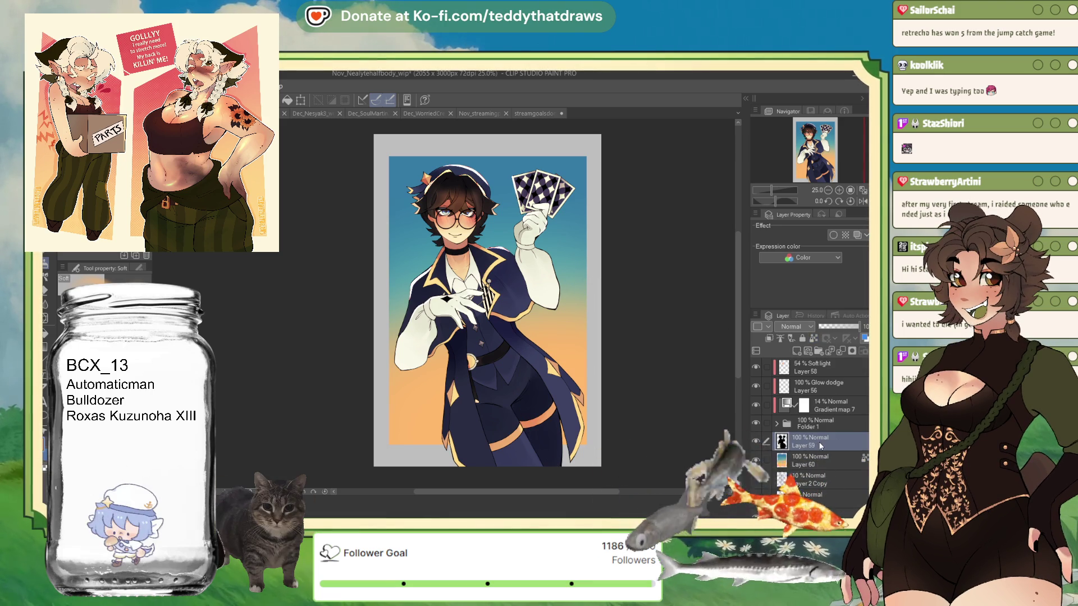
{"action": "key", "text": "ctrl+j"}
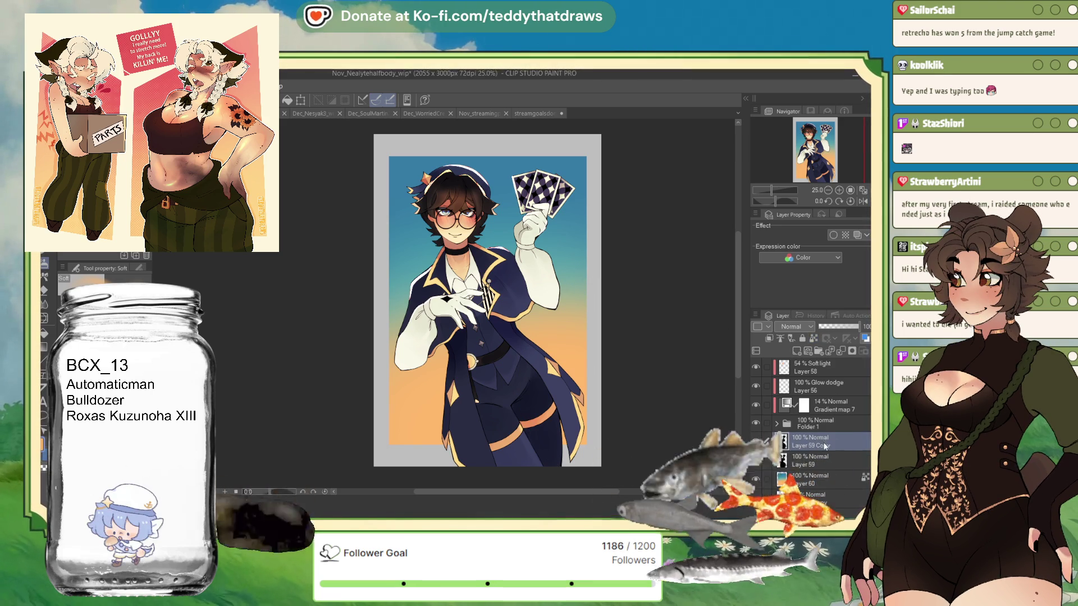
{"action": "key", "text": "ctrl+z"}
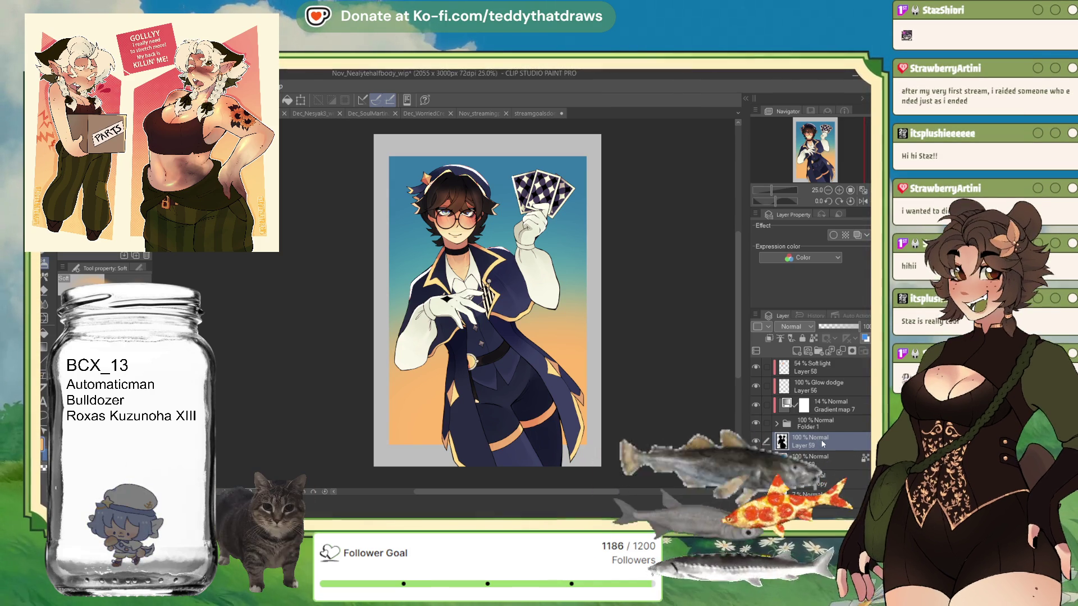
{"action": "left_click", "coordinate": [771, 339]}
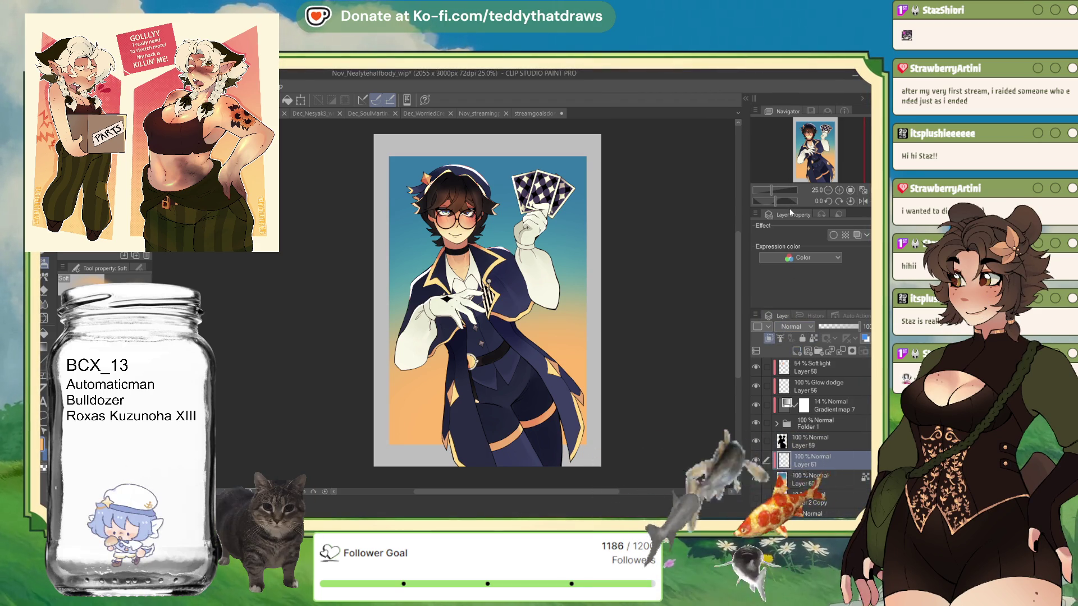
- Paint halftone shading over the left background on Layer 61 with the halftone brush
{"action": "key", "text": "p"}
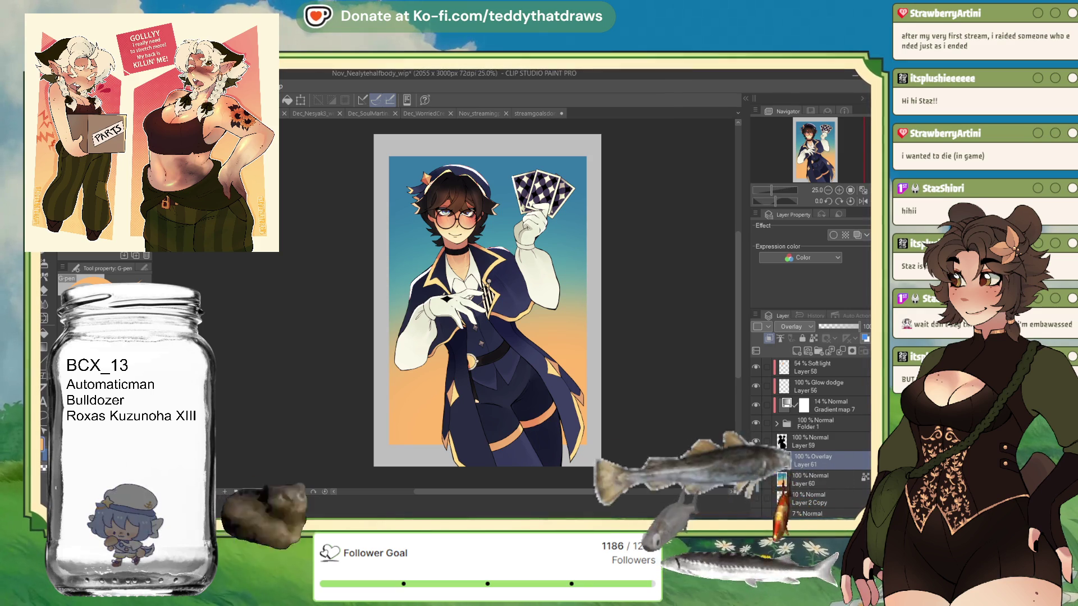
{"action": "key", "text": "b"}
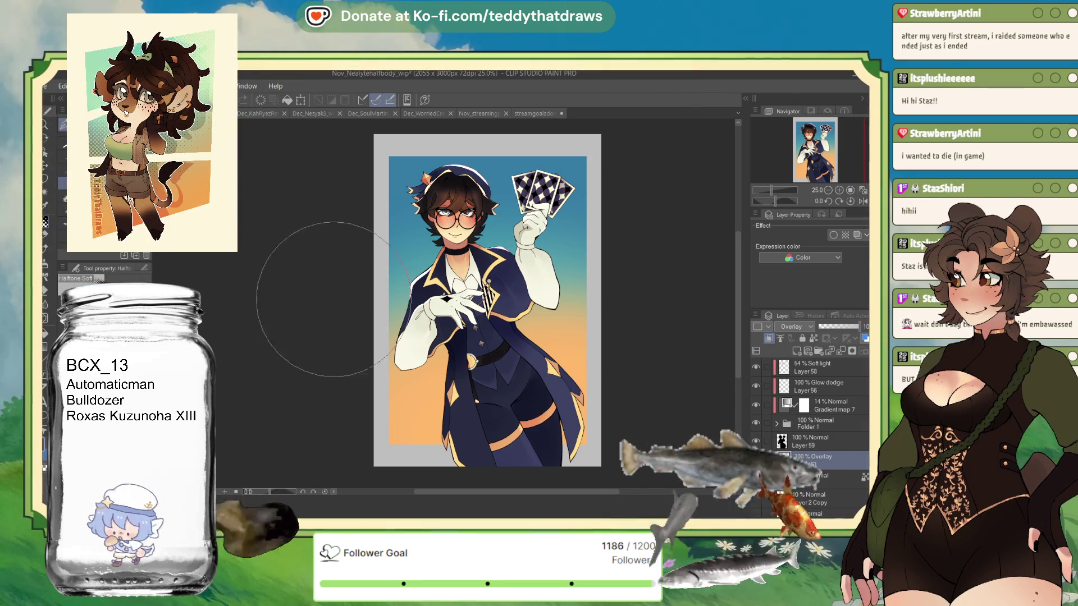
{"action": "mouse_move", "coordinate": [429, 408]}
{"action": "left_mouse_down"}
{"action": "mouse_move", "coordinate": [426, 278]}
{"action": "mouse_move", "coordinate": [405, 241]}
{"action": "mouse_move", "coordinate": [486, 292]}
{"action": "left_mouse_up"}
{"action": "left_click_drag", "start_coordinate": [354, 232], "coordinate": [415, 248]}
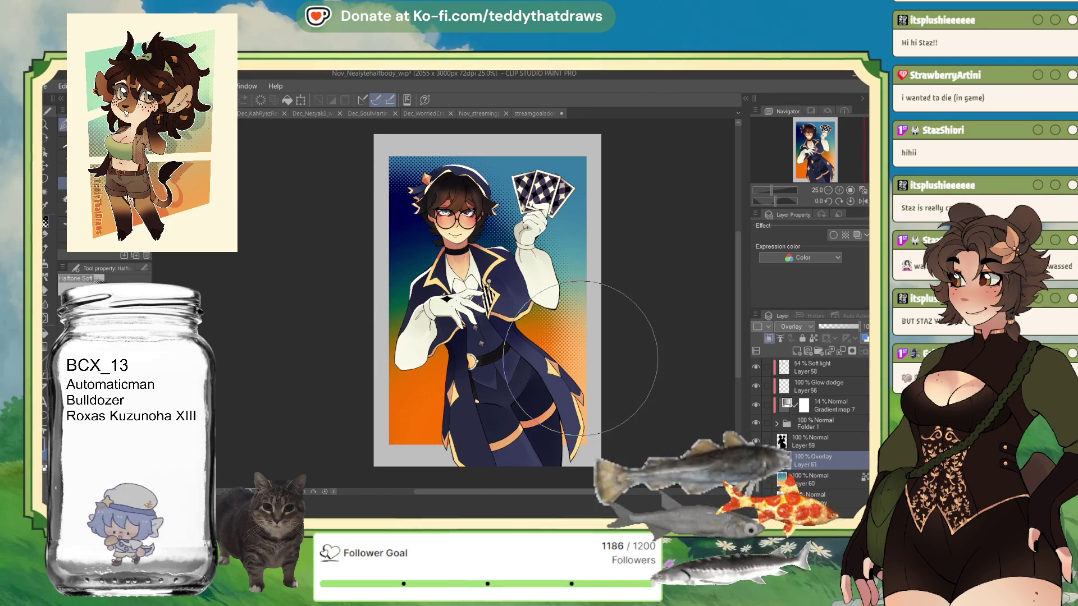
- Fade the halftone layer to 28% opacity, delete it, and start a polyline selection on Layer 60
{"action": "left_click_drag", "start_coordinate": [846, 326], "coordinate": [827, 326]}
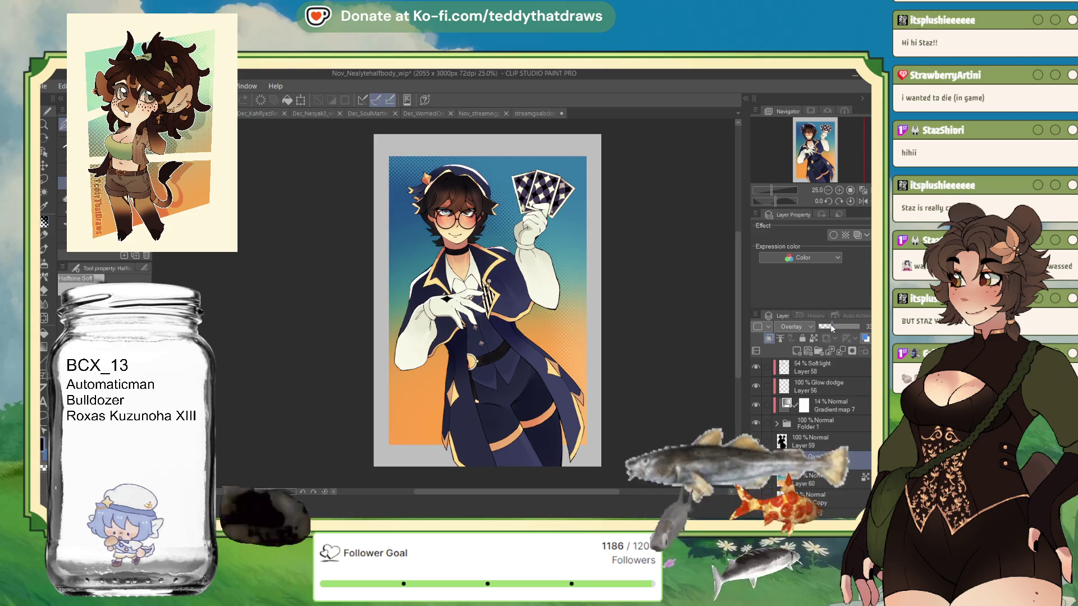
{"action": "left_click", "coordinate": [830, 350]}
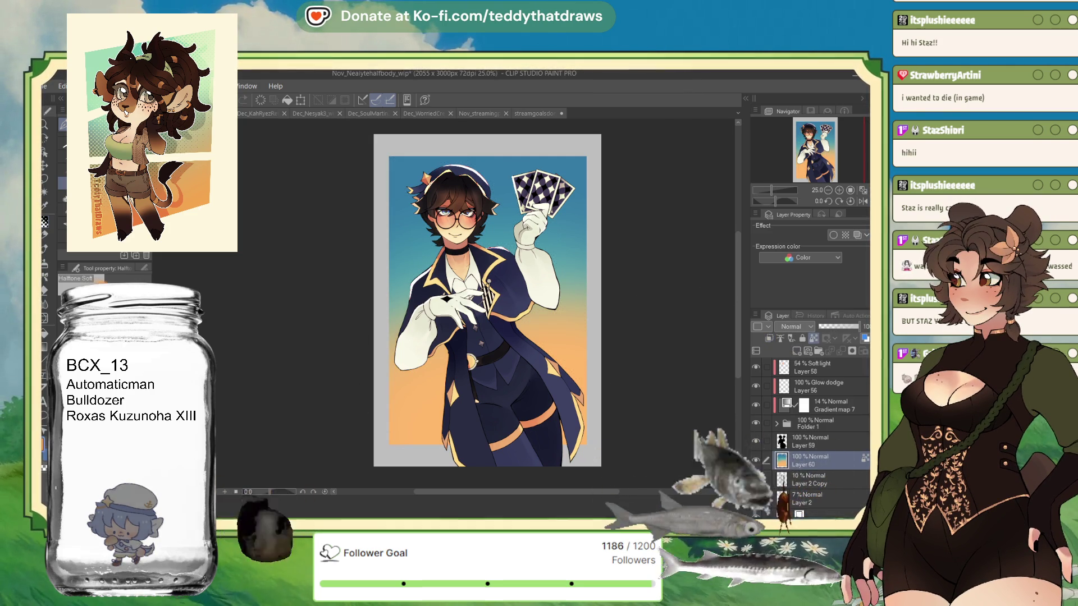
{"action": "key", "text": "b"}
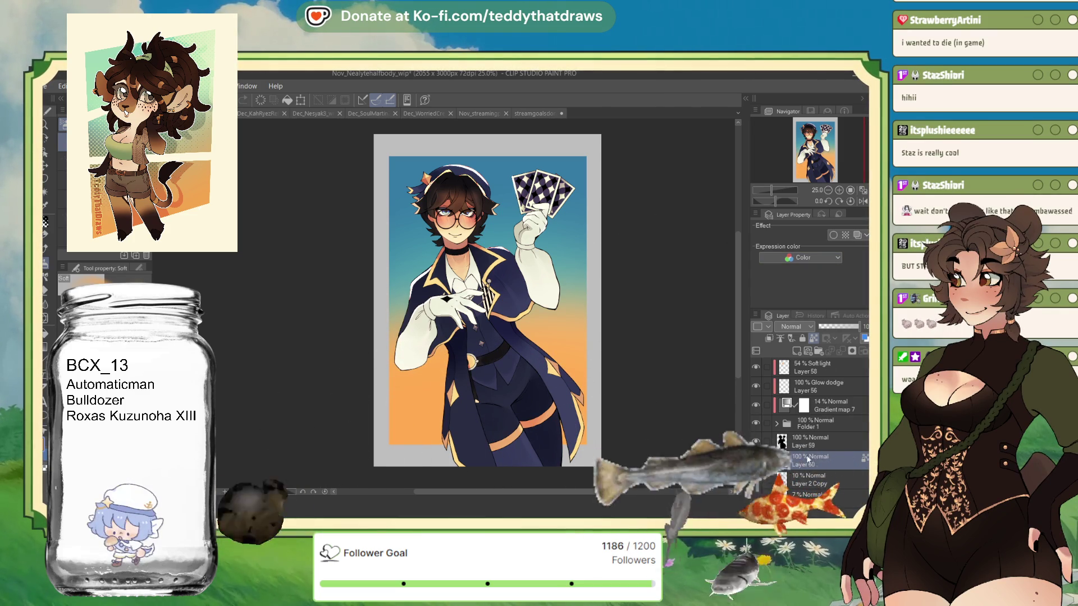
{"action": "left_click", "coordinate": [52, 176]}
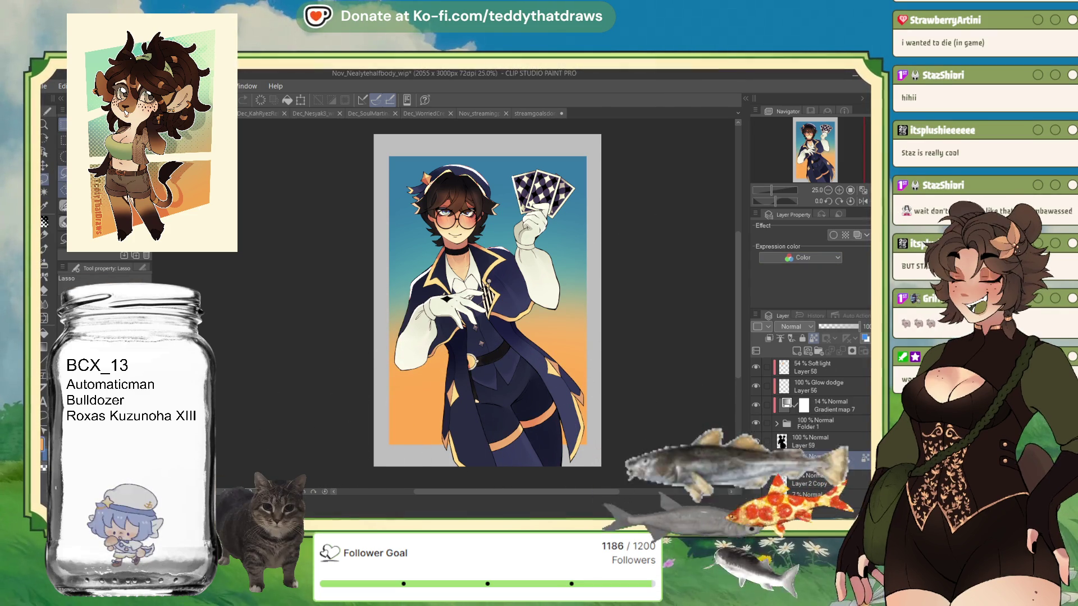
{"action": "left_click", "coordinate": [364, 208]}
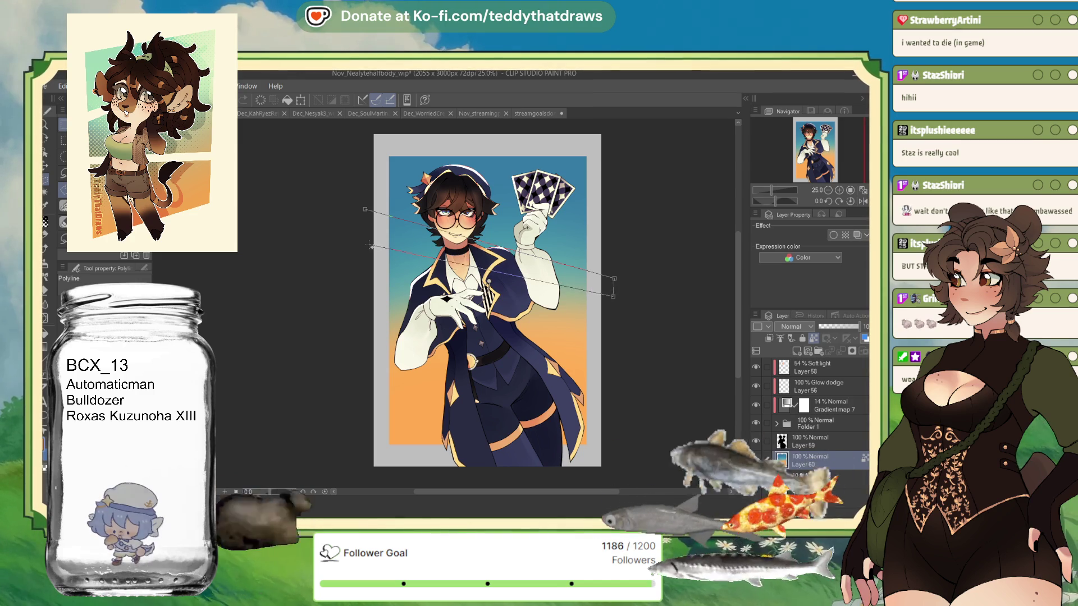
- Fill a diagonal band across the upper background with light grey and outline a second band lower down
{"action": "left_click", "coordinate": [367, 213]}
{"action": "key", "text": "alt+BackSpace"}
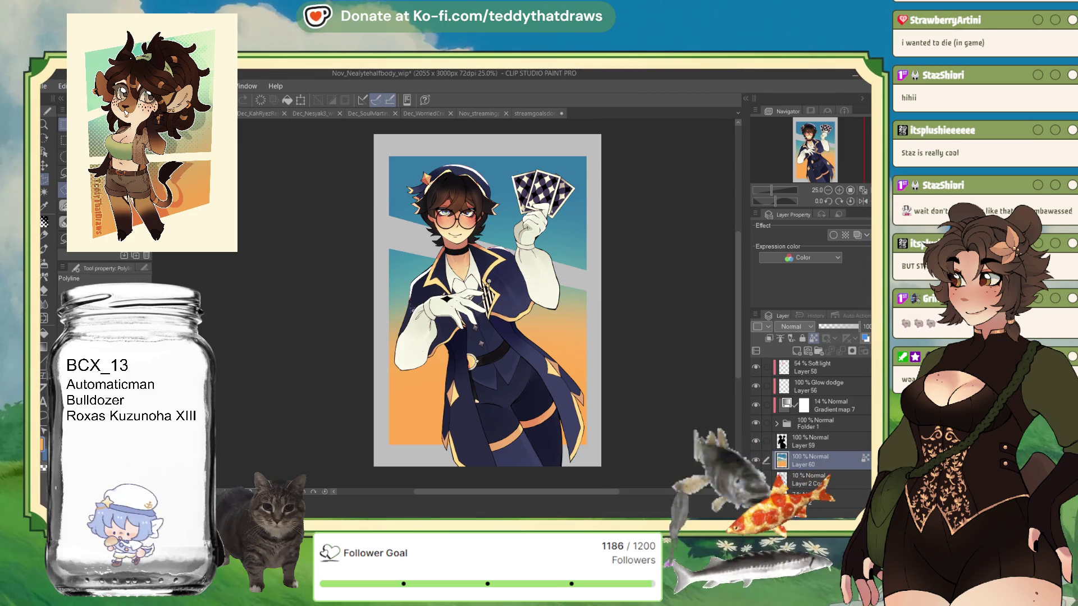
{"action": "left_click", "coordinate": [380, 387]}
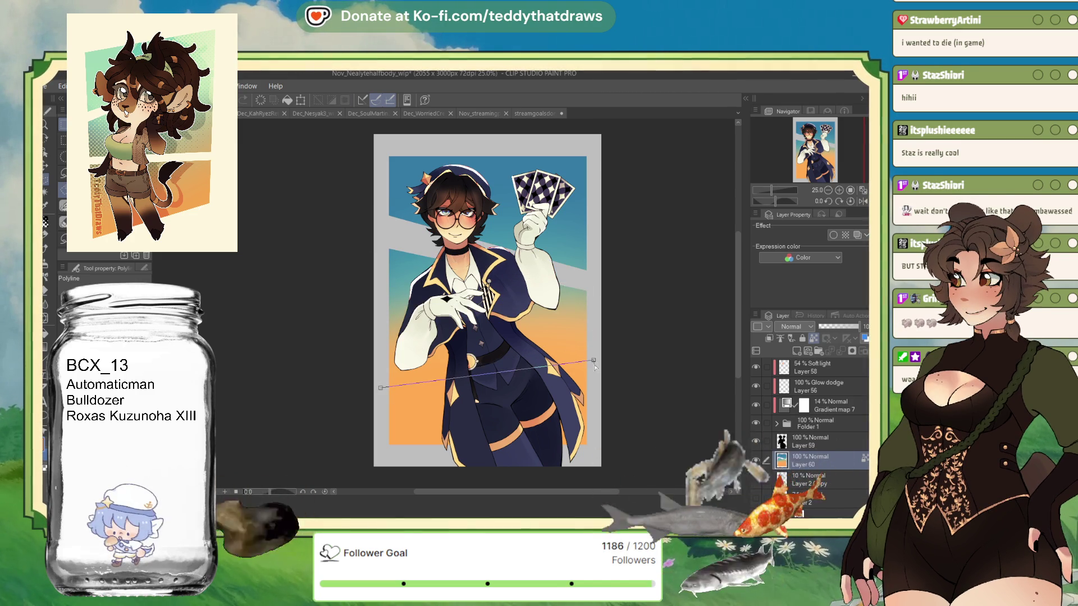
{"action": "left_click", "coordinate": [595, 370]}
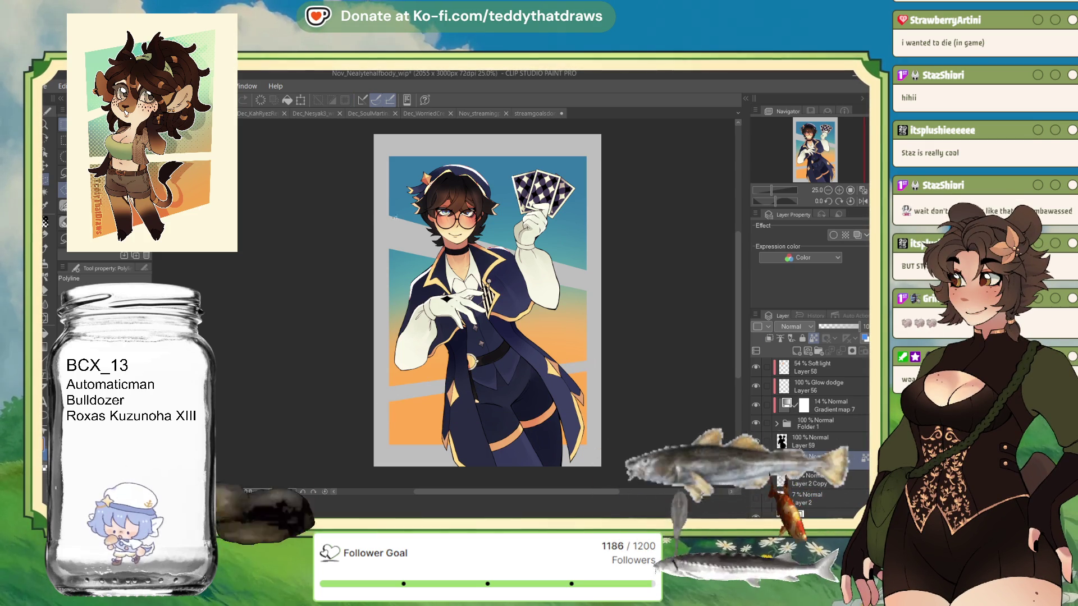
{"action": "left_click", "coordinate": [379, 214]}
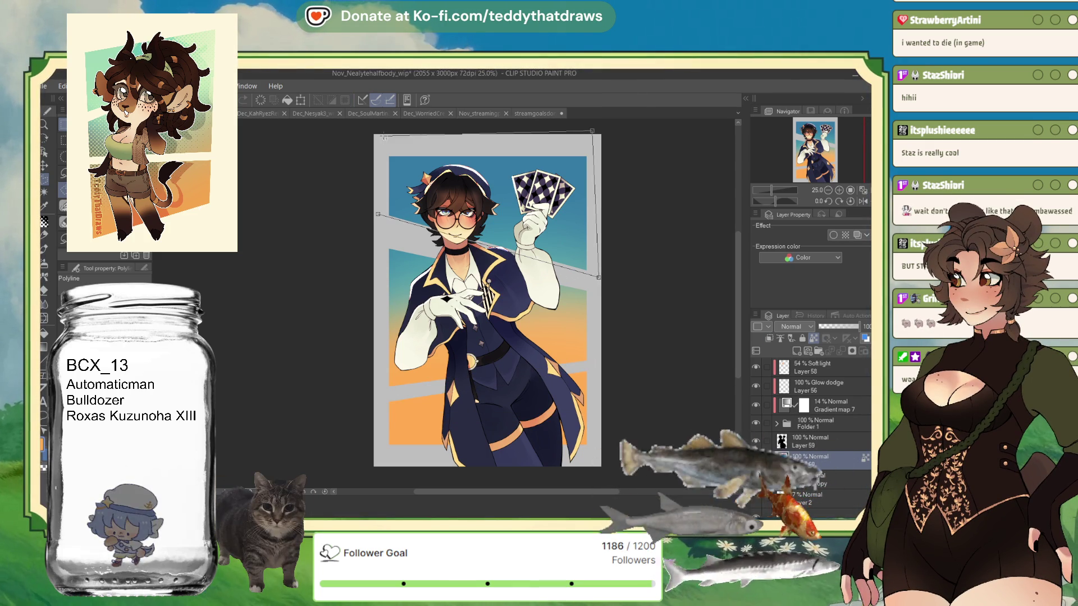
- Close the selection around the upper-left region and transform it, shifting it slightly downward
{"action": "double_click", "coordinate": [380, 137]}
{"action": "left_click", "coordinate": [531, 295]}
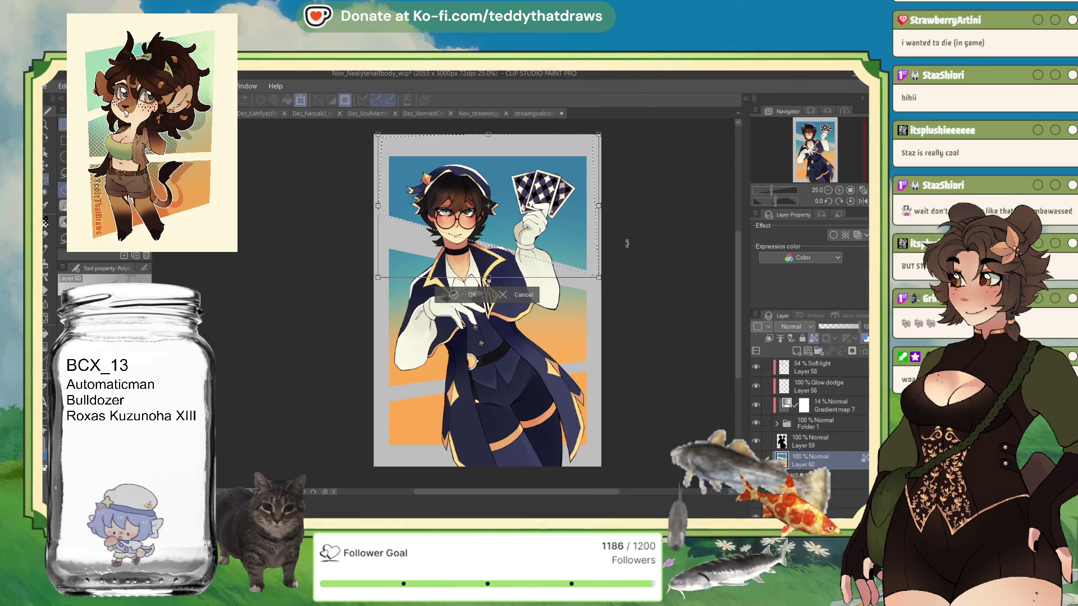
{"action": "left_click_drag", "start_coordinate": [551, 233], "coordinate": [554, 240]}
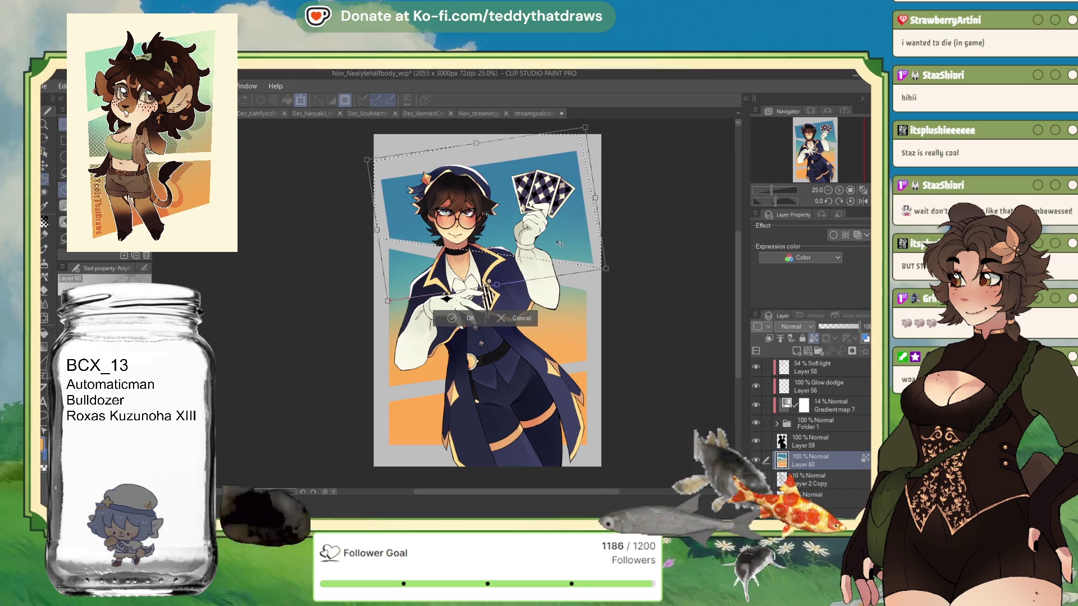
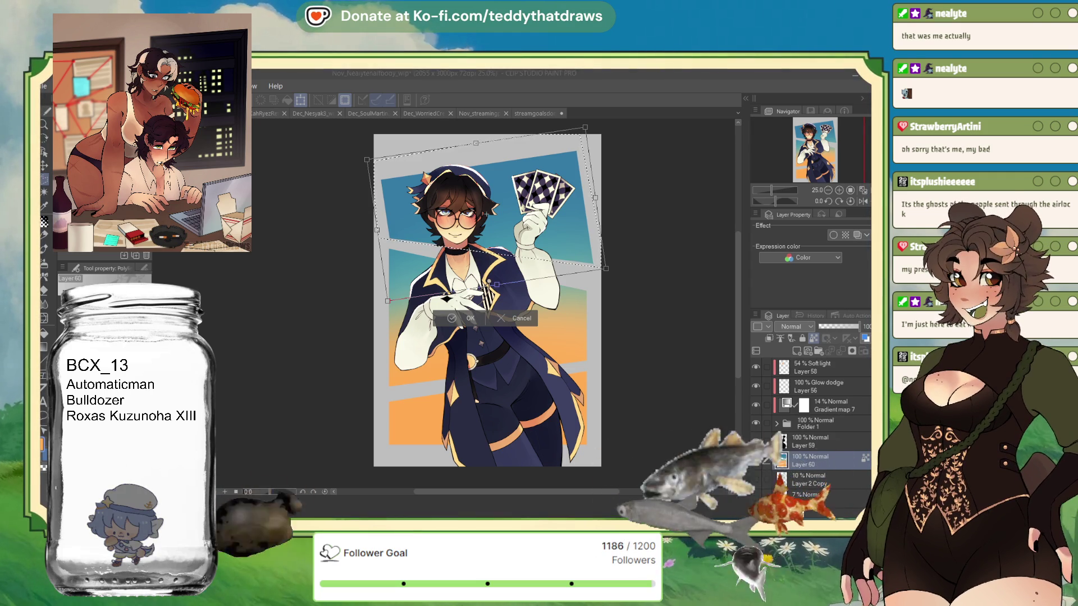
- Free-transform the selected top background area upright and slightly smaller, then apply it
{"action": "left_click", "coordinate": [453, 318]}
{"action": "key", "text": "ctrl+t"}
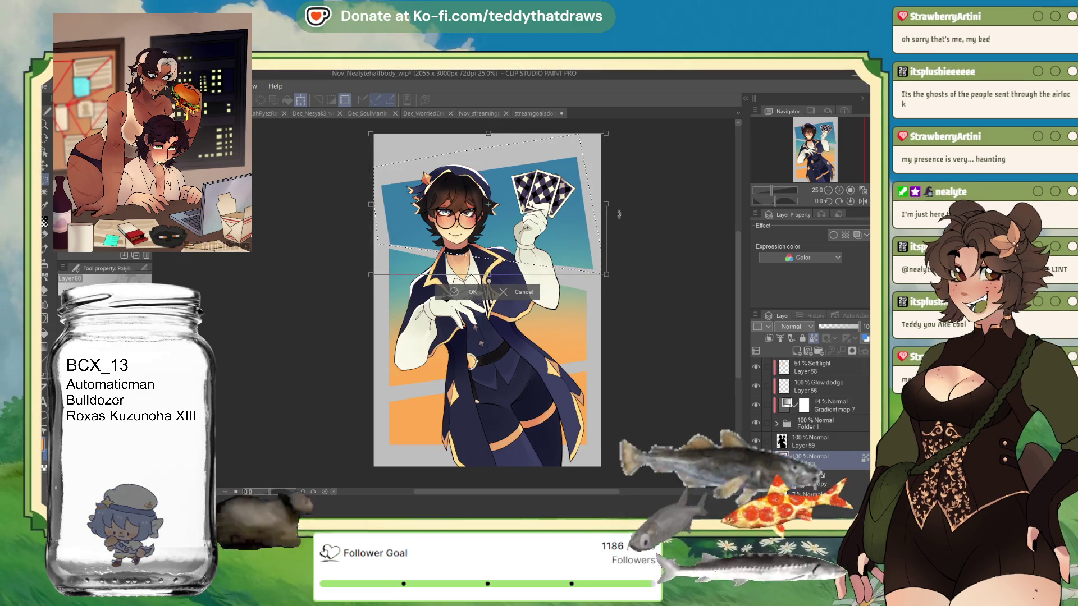
{"action": "left_click_drag", "start_coordinate": [625, 222], "coordinate": [513, 207]}
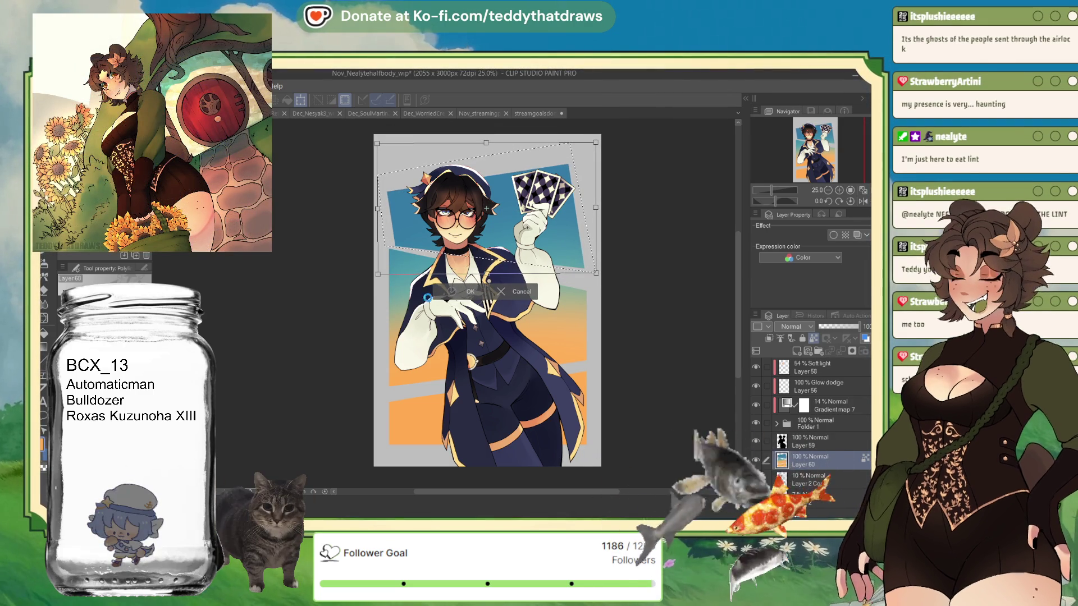
{"action": "left_click", "coordinate": [393, 291]}
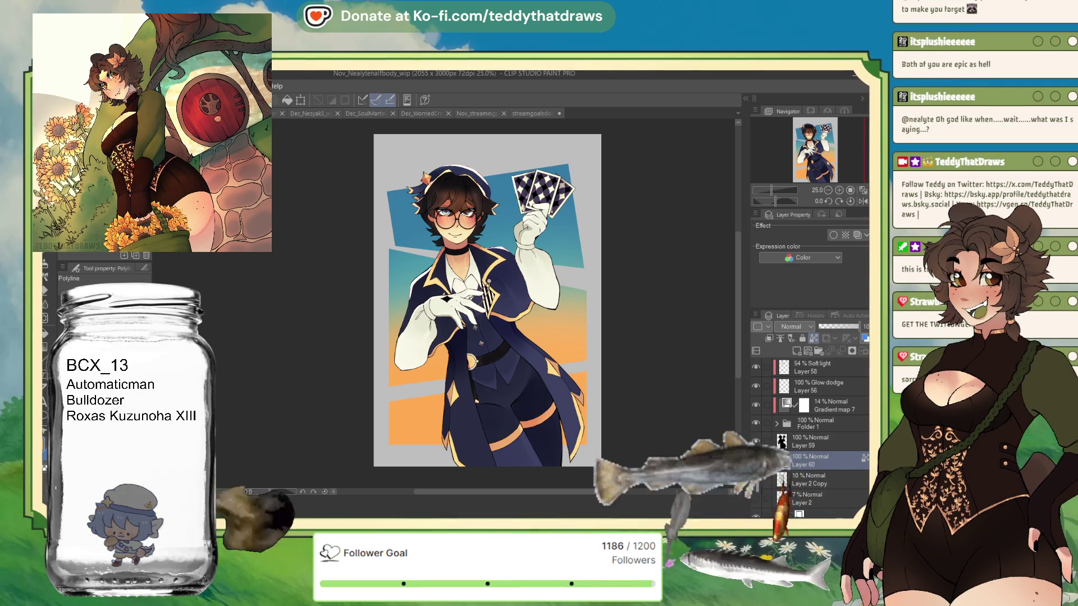
- Add a new Overlay layer and paint Halftone Soft dots over the blue area near the cards
{"action": "left_click", "coordinate": [770, 337]}
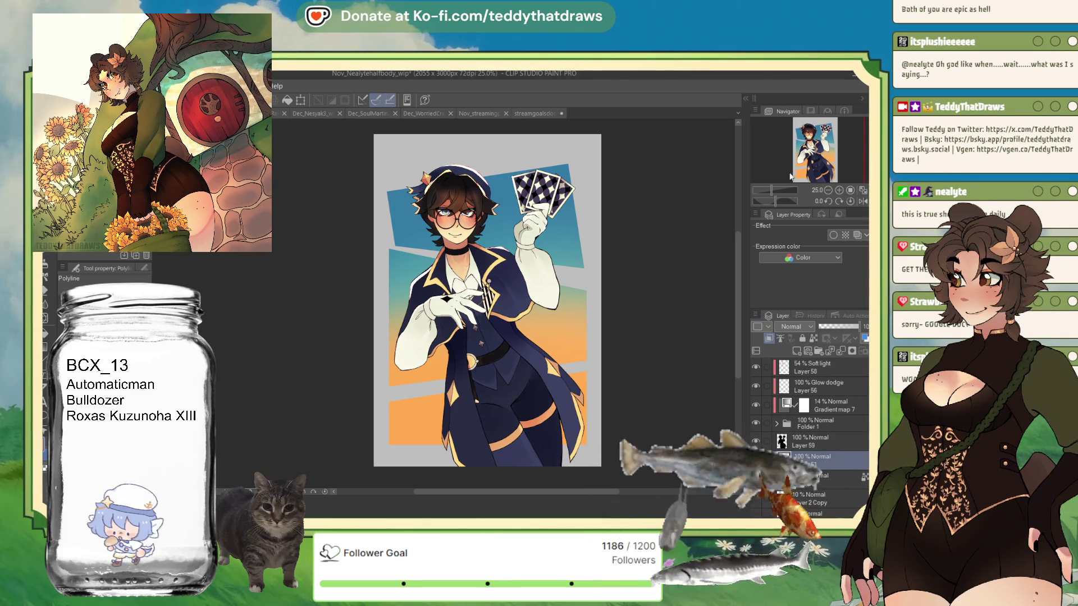
{"action": "left_click", "coordinate": [792, 326]}
{"action": "left_click", "coordinate": [791, 432]}
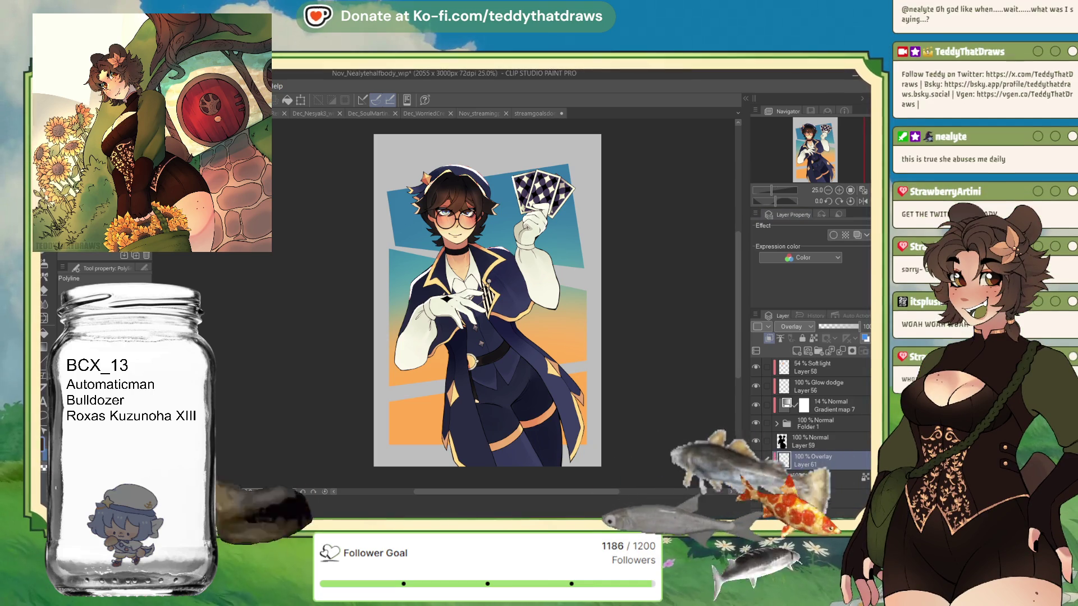
{"action": "left_click", "coordinate": [41, 477]}
{"action": "mouse_move", "coordinate": [547, 219]}
{"action": "left_mouse_down"}
{"action": "mouse_move", "coordinate": [566, 185]}
{"action": "mouse_move", "coordinate": [548, 185]}
{"action": "left_mouse_up"}
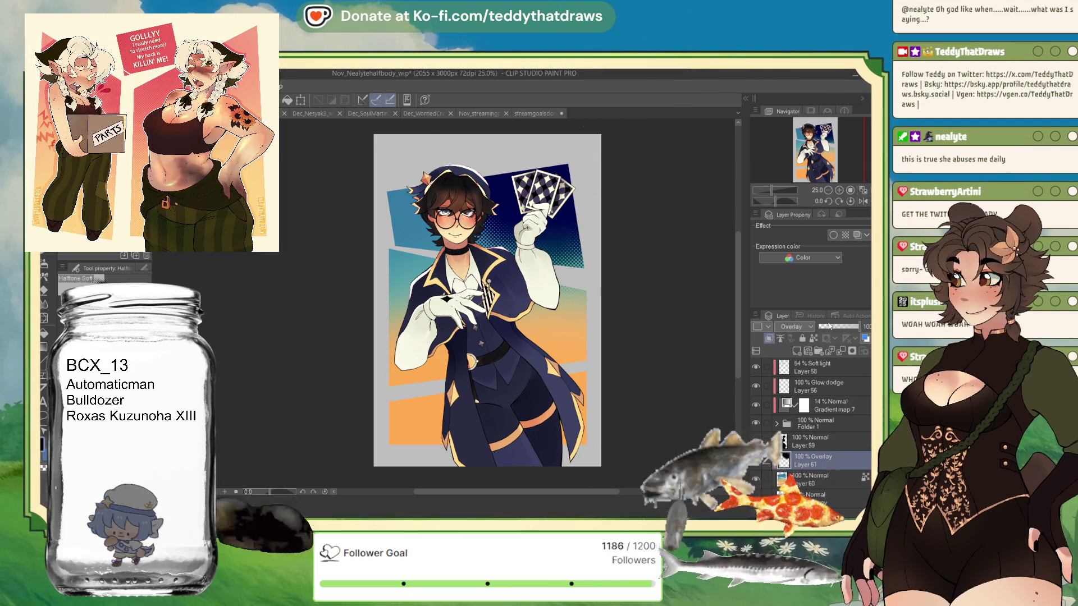
- Fade the halftone layer to about 45% opacity
{"action": "left_click", "coordinate": [834, 330]}
{"action": "left_click_drag", "start_coordinate": [833, 330], "coordinate": [830, 331]}
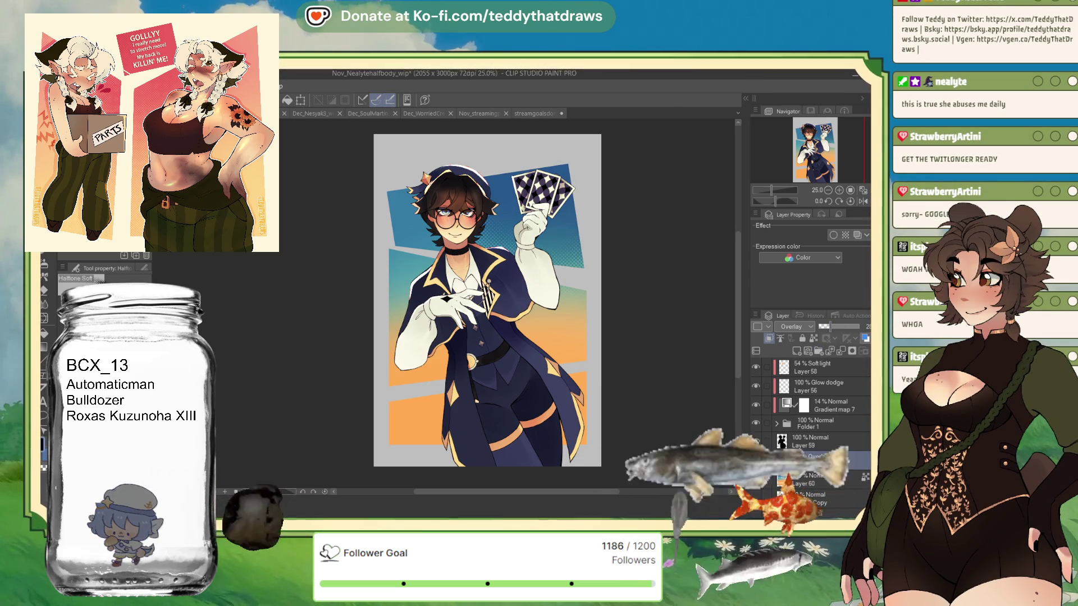
{"action": "left_click", "coordinate": [835, 324]}
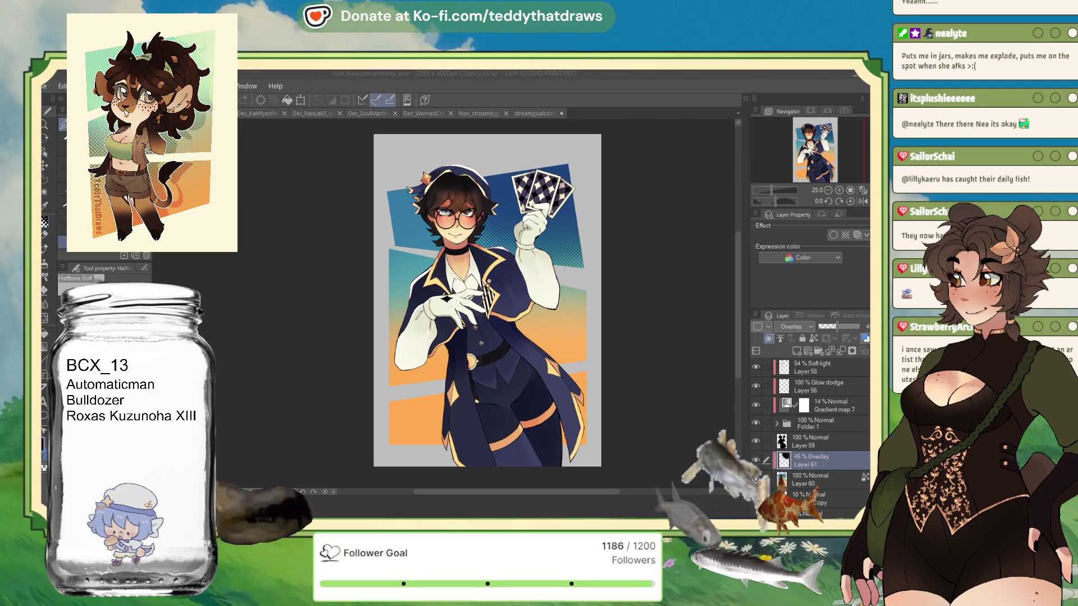
- Offset Layer 59's silhouette slightly down-left and set its opacity to 46%
{"action": "left_click", "coordinate": [826, 445]}
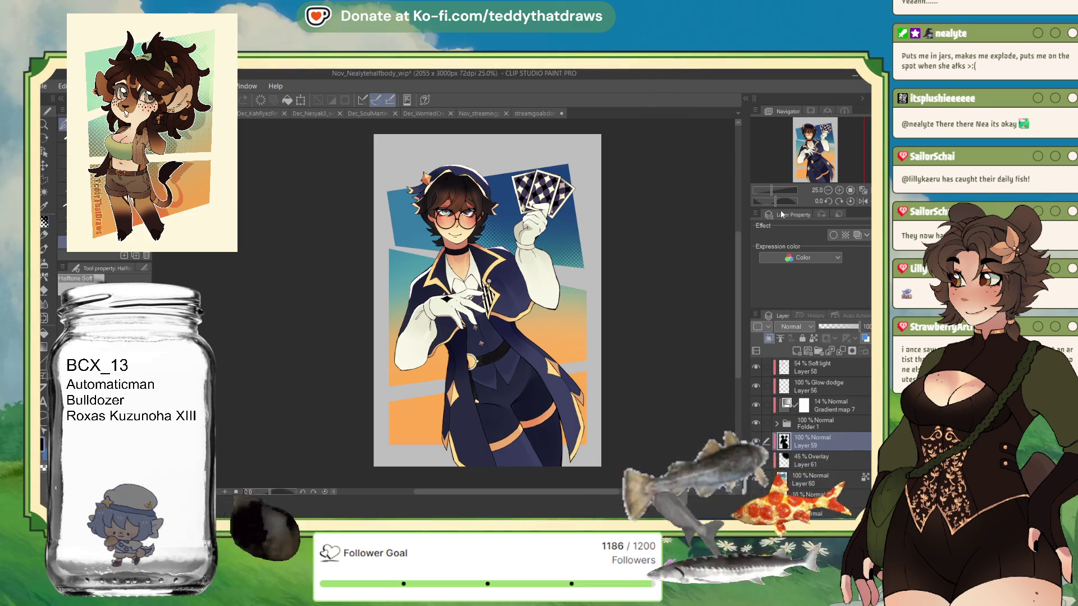
{"action": "key", "text": "ctrl+t"}
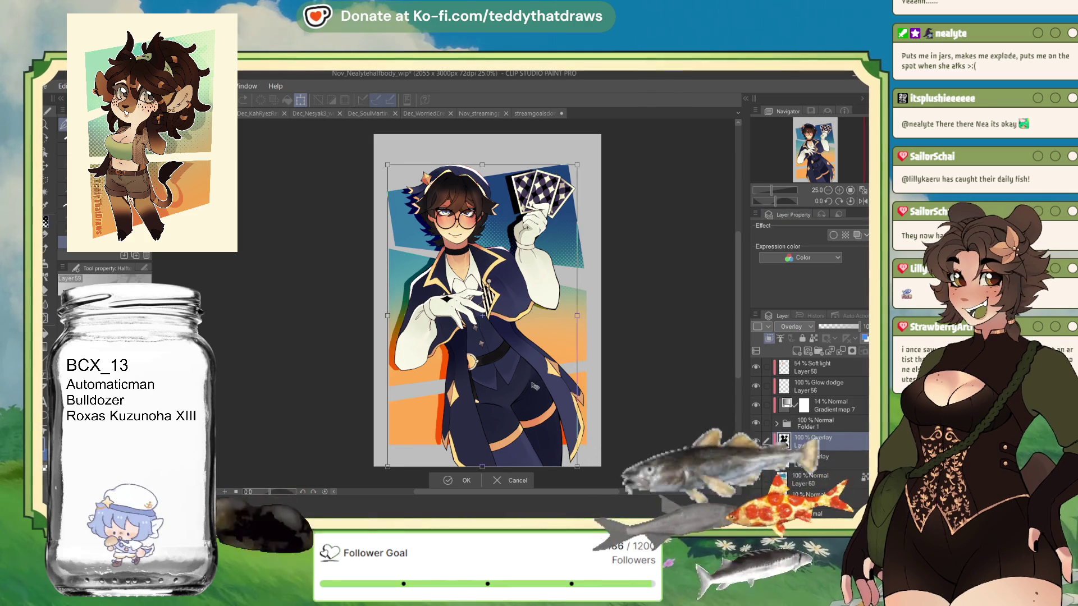
{"action": "left_click_drag", "start_coordinate": [445, 480], "coordinate": [467, 440]}
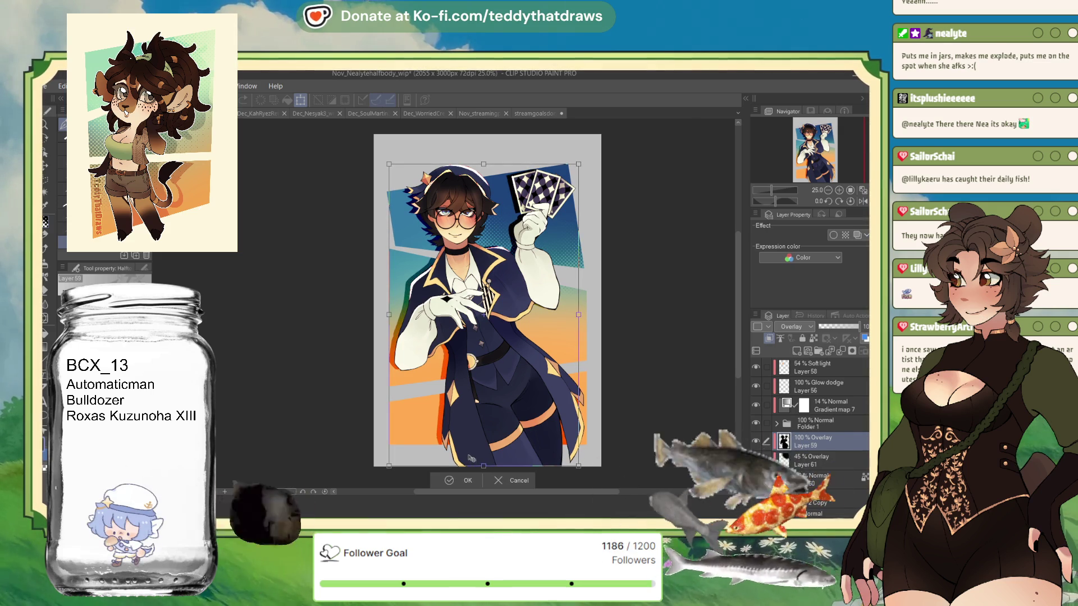
{"action": "key", "text": "Return"}
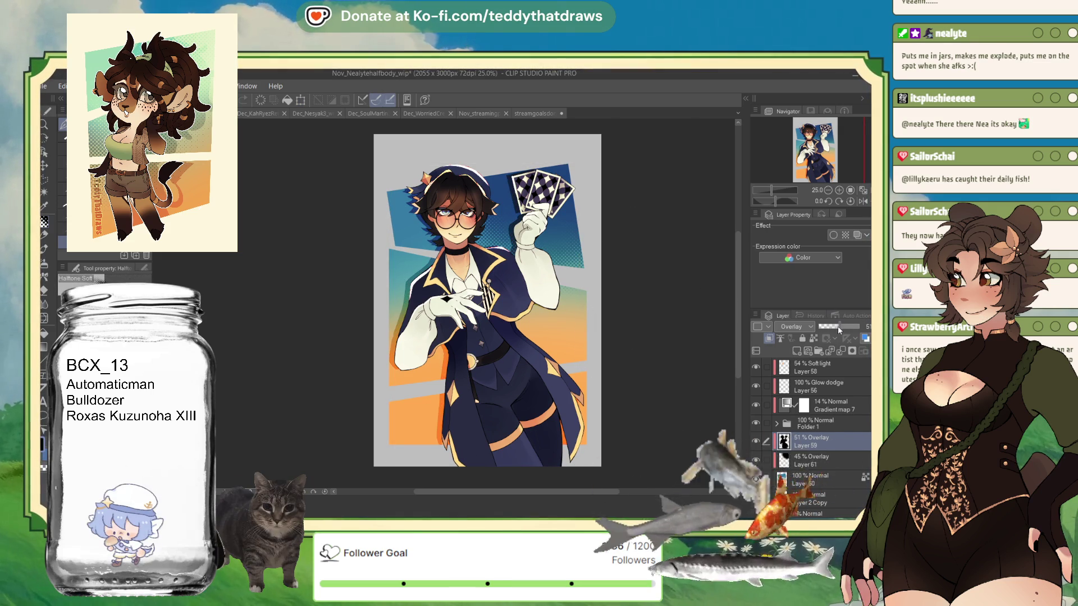
{"action": "left_click", "coordinate": [830, 326]}
{"action": "left_click_drag", "start_coordinate": [831, 327], "coordinate": [838, 325]}
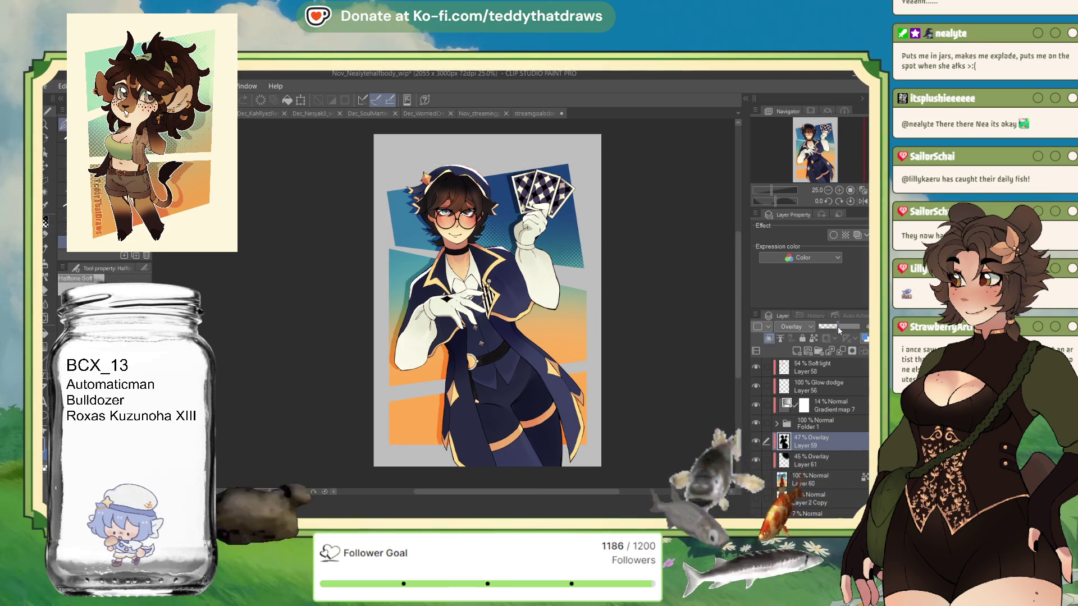
{"action": "scroll", "coordinate": [529, 297], "scroll_direction": "down", "scroll_amount": 3}
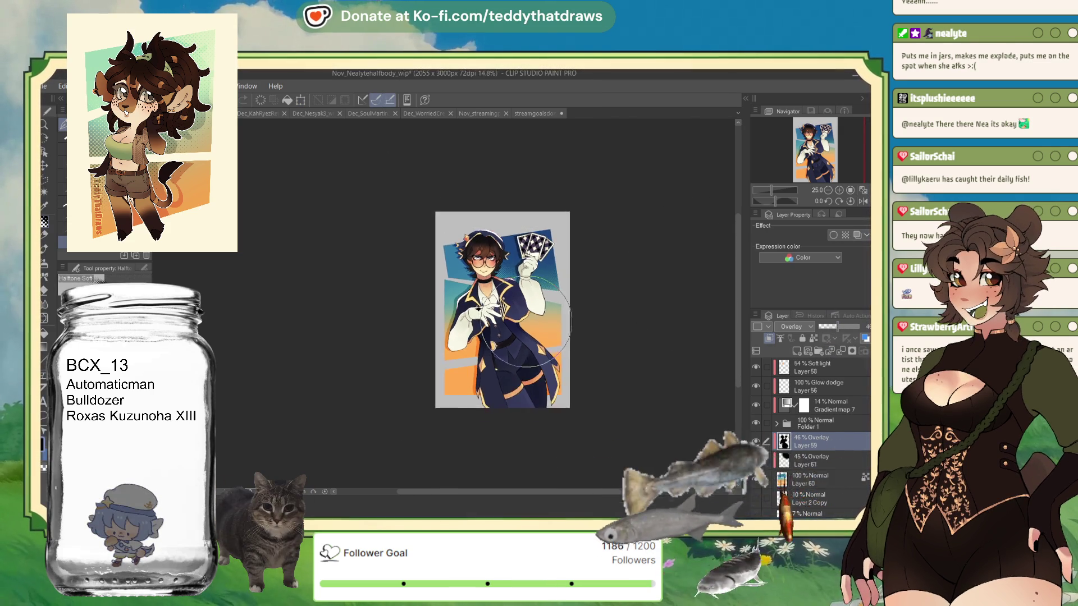
{"action": "scroll", "coordinate": [529, 296], "scroll_direction": "up", "scroll_amount": 3}
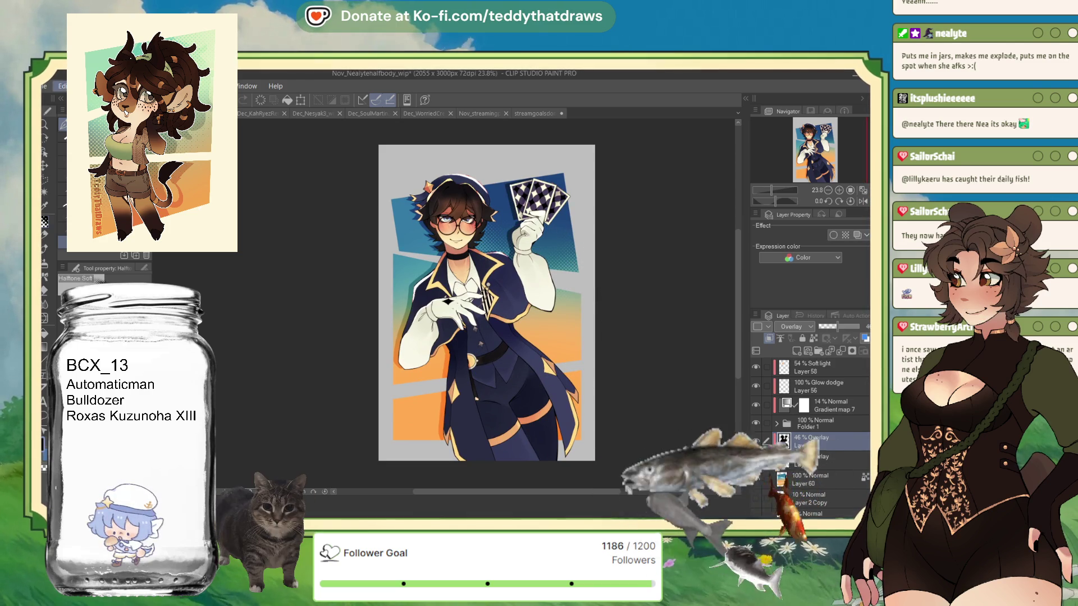
- Start a canvas size change, pulling the top edge downward
{"action": "key", "text": "ctrl+t"}
{"action": "left_click_drag", "start_coordinate": [487, 145], "coordinate": [486, 157]}
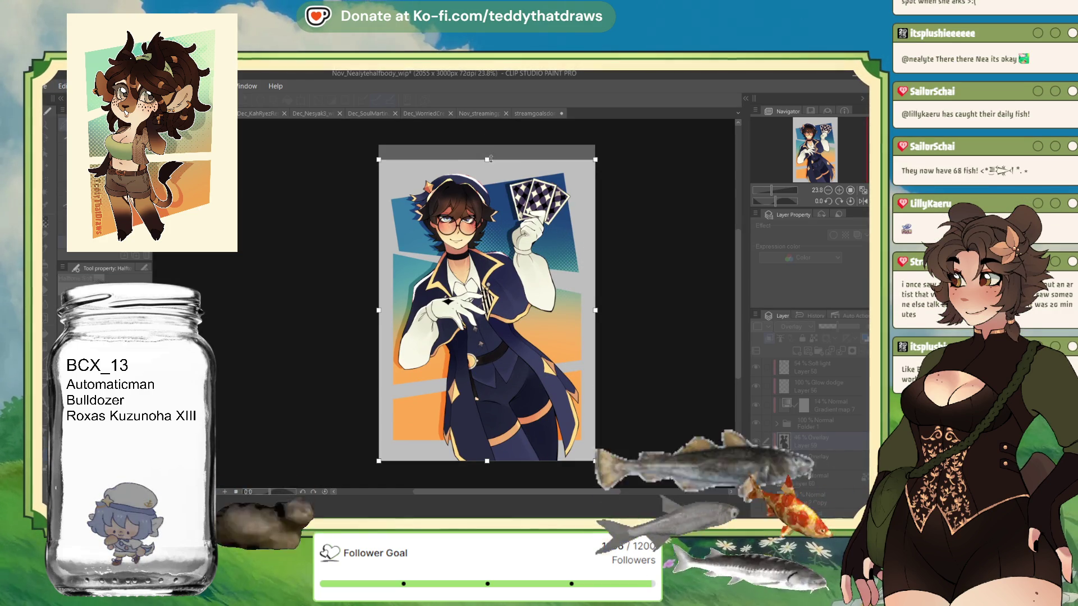
- Apply the shorter canvas height and set the Paper layer to white
{"action": "key", "text": "Escape"}
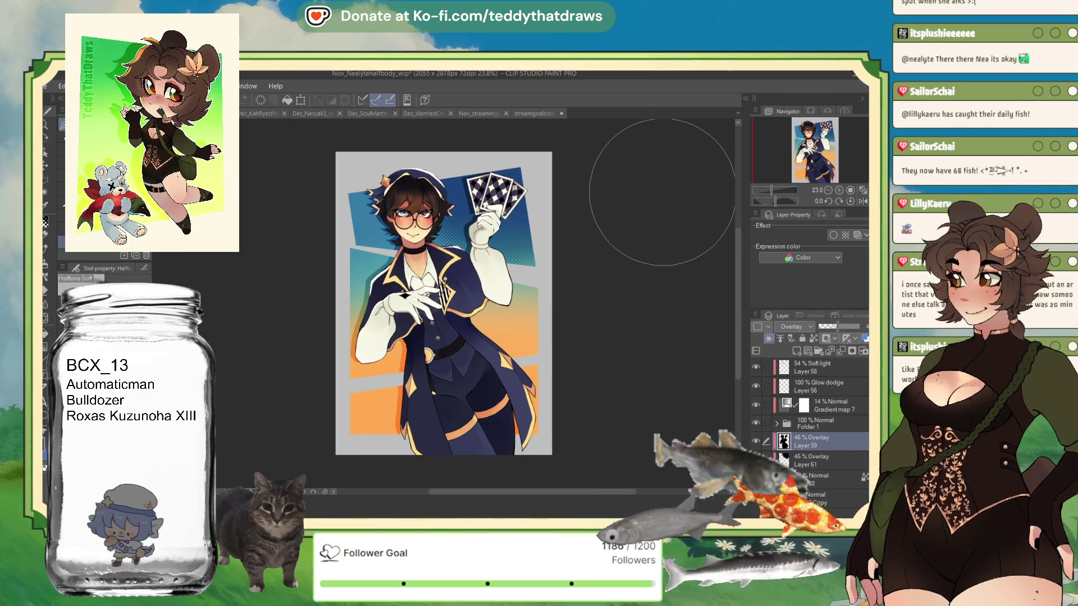
{"action": "scroll", "coordinate": [844, 478], "scroll_direction": "down", "scroll_amount": 2}
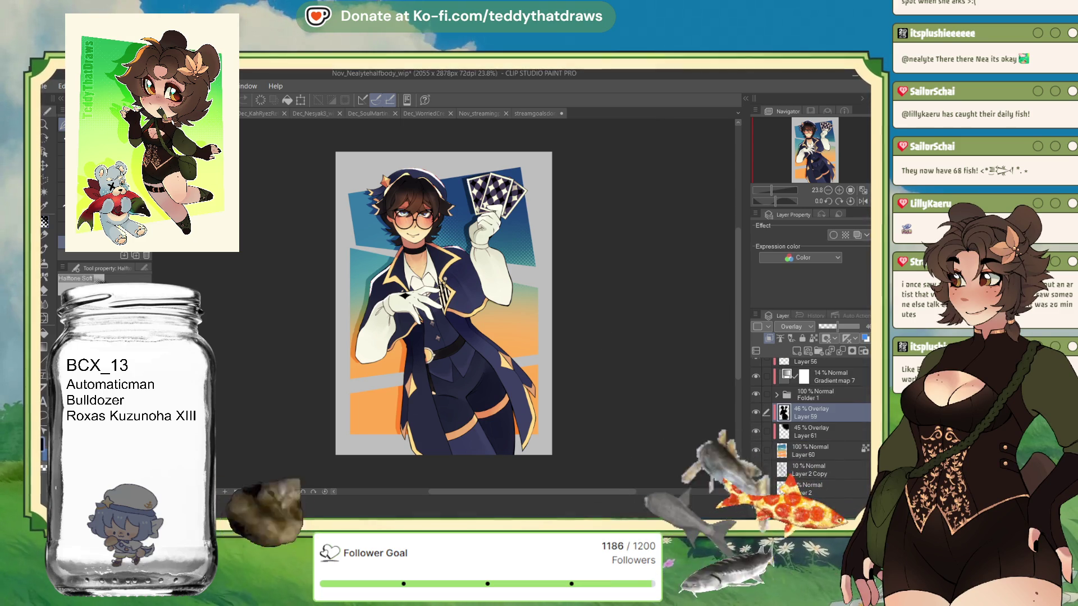
{"action": "left_click", "coordinate": [817, 511]}
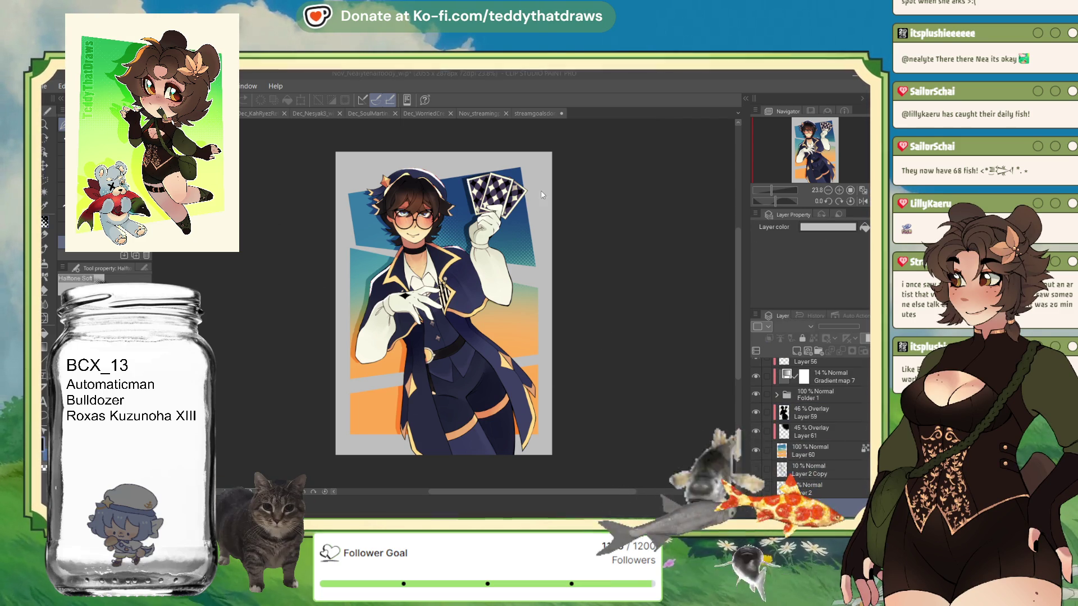
{"action": "left_click", "coordinate": [827, 226]}
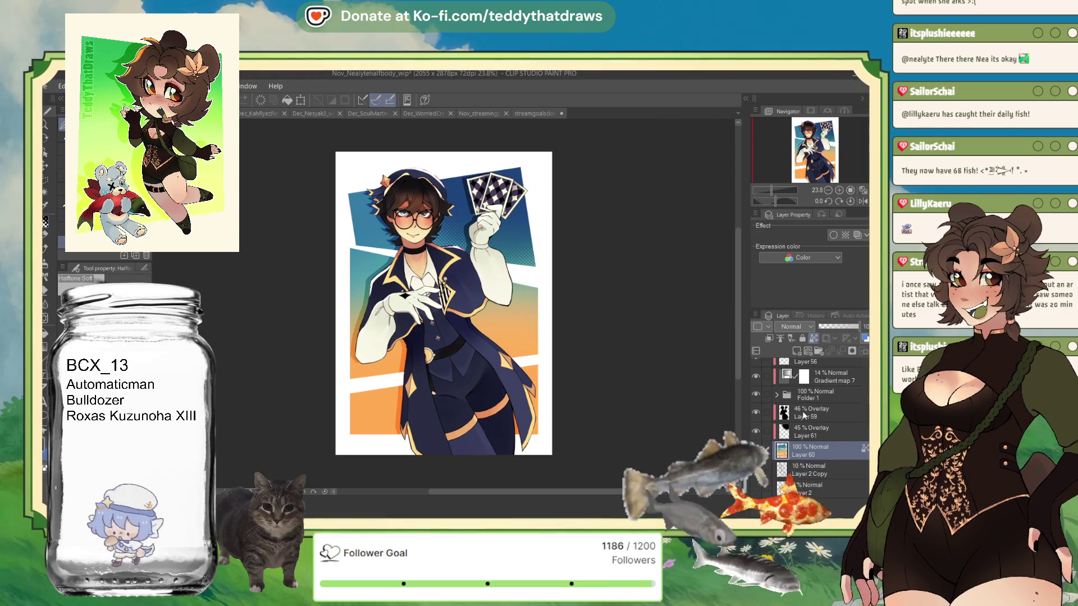
- Add a Gradient Map correction layer above Layer 59
{"action": "left_click", "coordinate": [802, 411]}
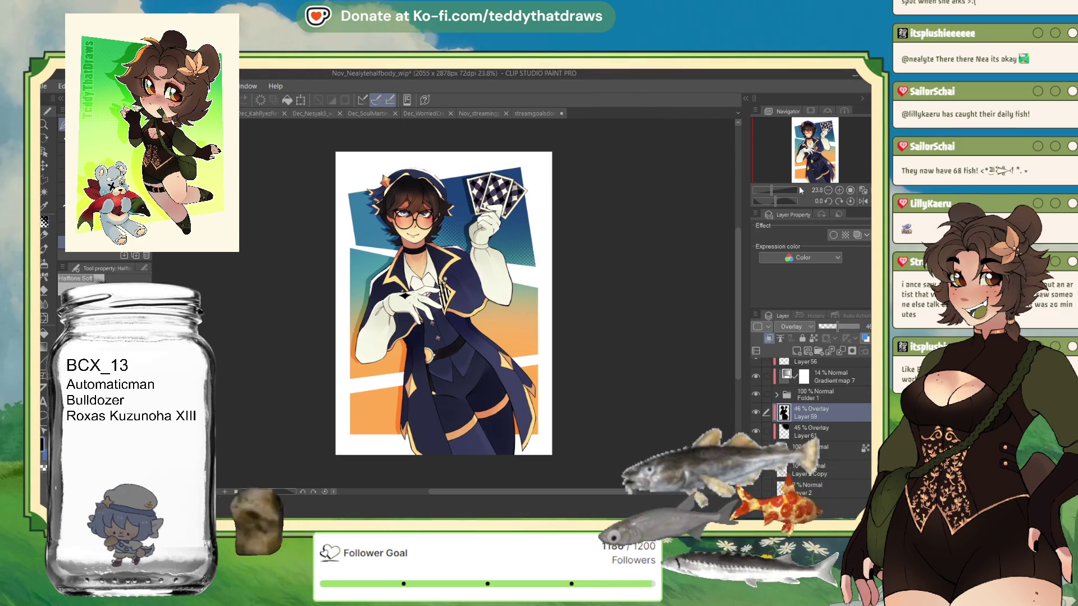
{"action": "key", "text": "ctrl+shift+g"}
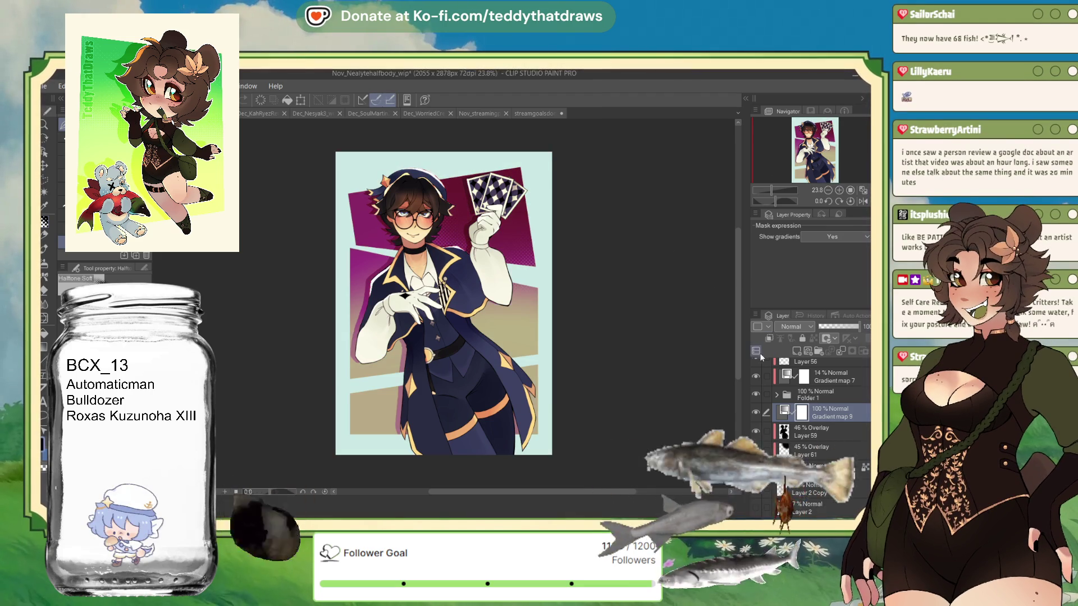
- Adjust the gradient map's opacity and undo back to the purple colour variant
{"action": "left_click", "coordinate": [830, 326]}
{"action": "left_click_drag", "start_coordinate": [829, 324], "coordinate": [861, 327]}
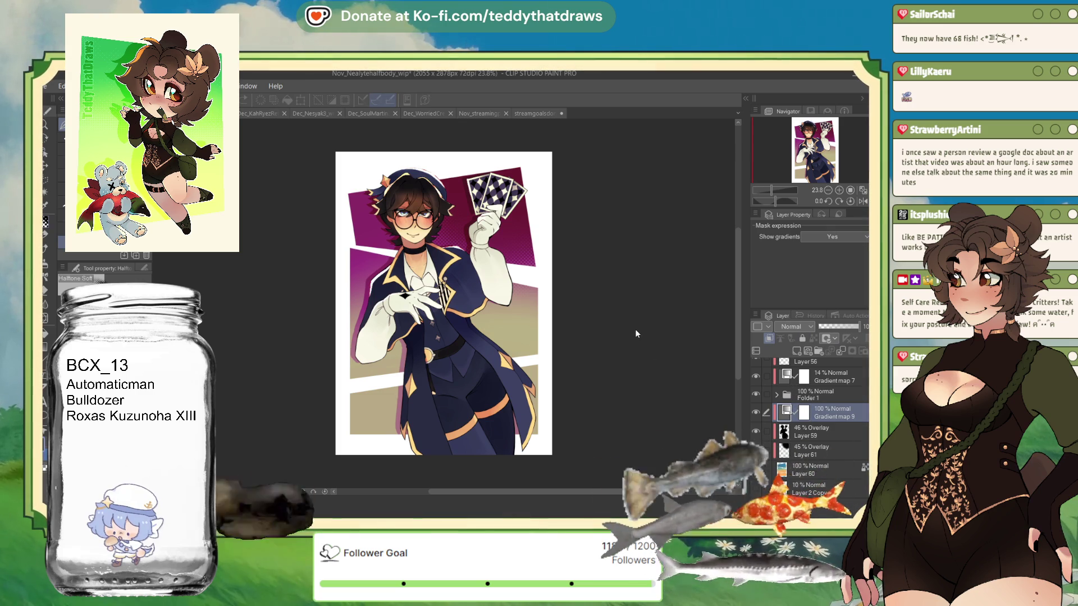
{"action": "key", "text": "ctrl+z"}
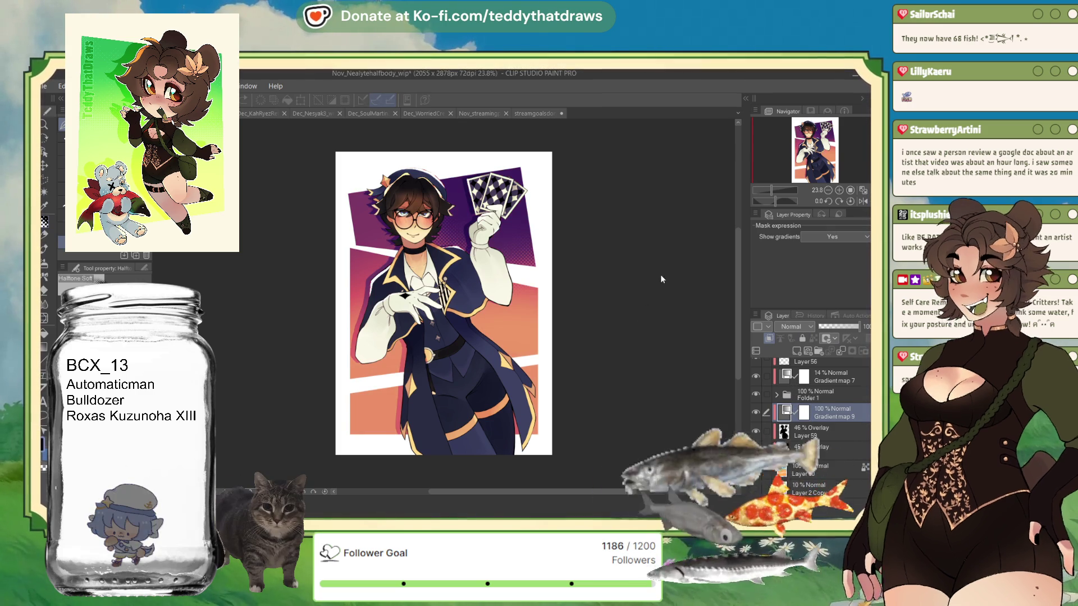
{"action": "key", "text": "ctrl+z"}
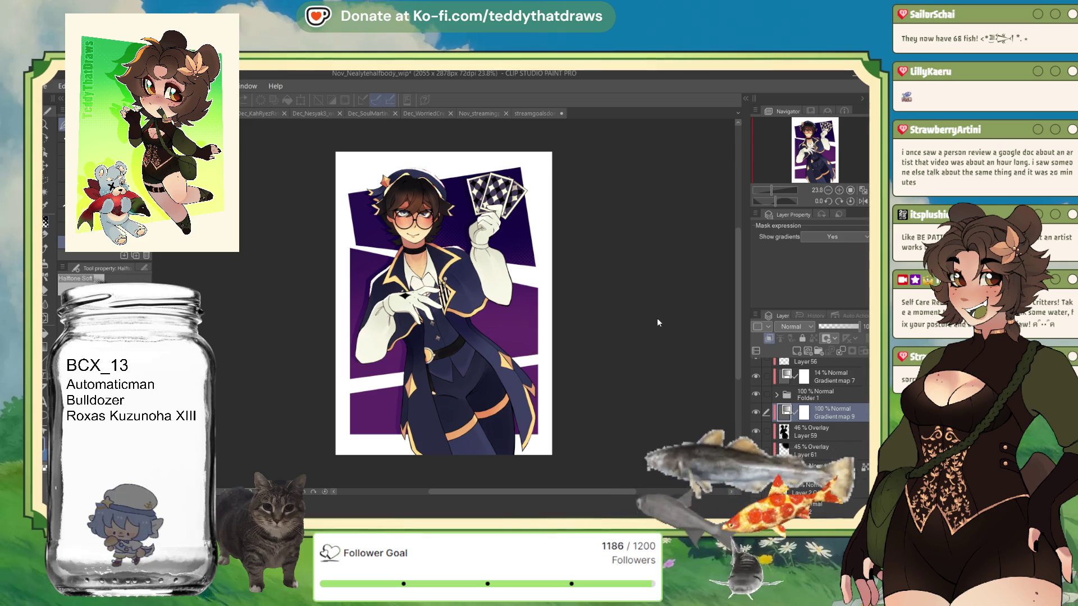
{"action": "scroll", "coordinate": [444, 303], "scroll_direction": "down", "scroll_amount": 3}
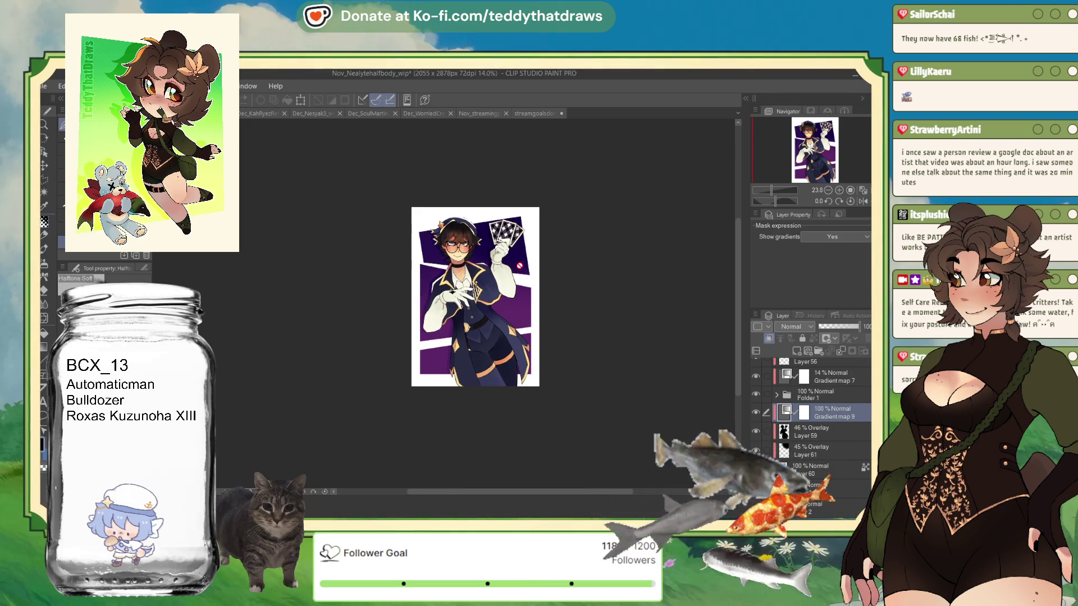
{"action": "scroll", "coordinate": [471, 279], "scroll_direction": "up", "scroll_amount": 2}
{"action": "scroll", "coordinate": [480, 278], "scroll_direction": "up", "scroll_amount": 1}
{"action": "scroll", "coordinate": [479, 278], "scroll_direction": "up", "scroll_amount": 1}
- Move Gradient map 9 below Layer 61 and switch to the pen
{"action": "left_click", "coordinate": [829, 448]}
{"action": "left_click_drag", "start_coordinate": [825, 413], "coordinate": [830, 457]}
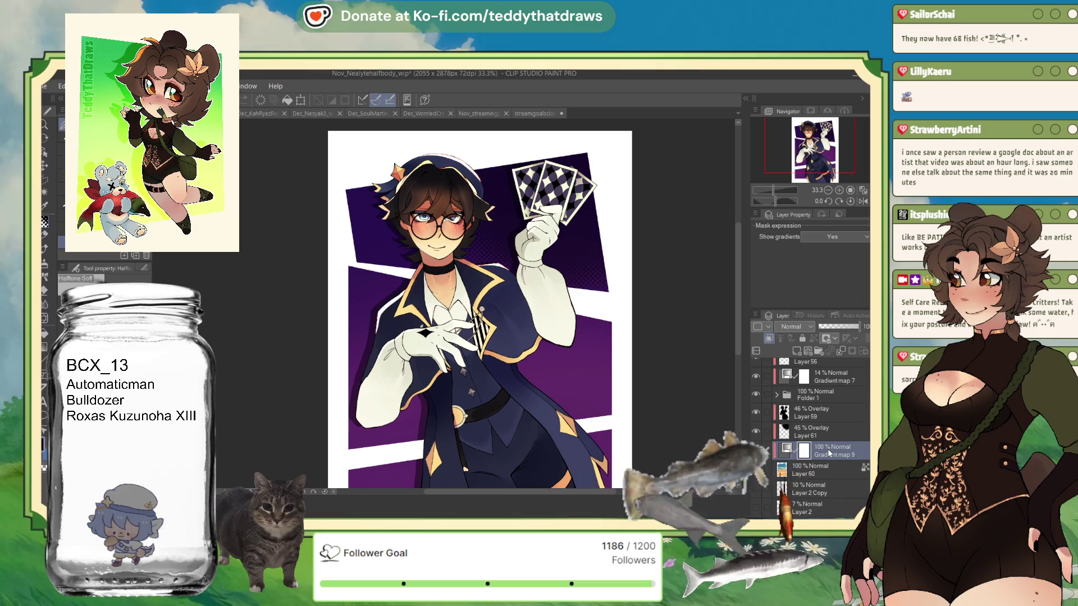
{"action": "scroll", "coordinate": [539, 219], "scroll_direction": "down", "scroll_amount": 2}
{"action": "scroll", "coordinate": [532, 214], "scroll_direction": "down", "scroll_amount": 3}
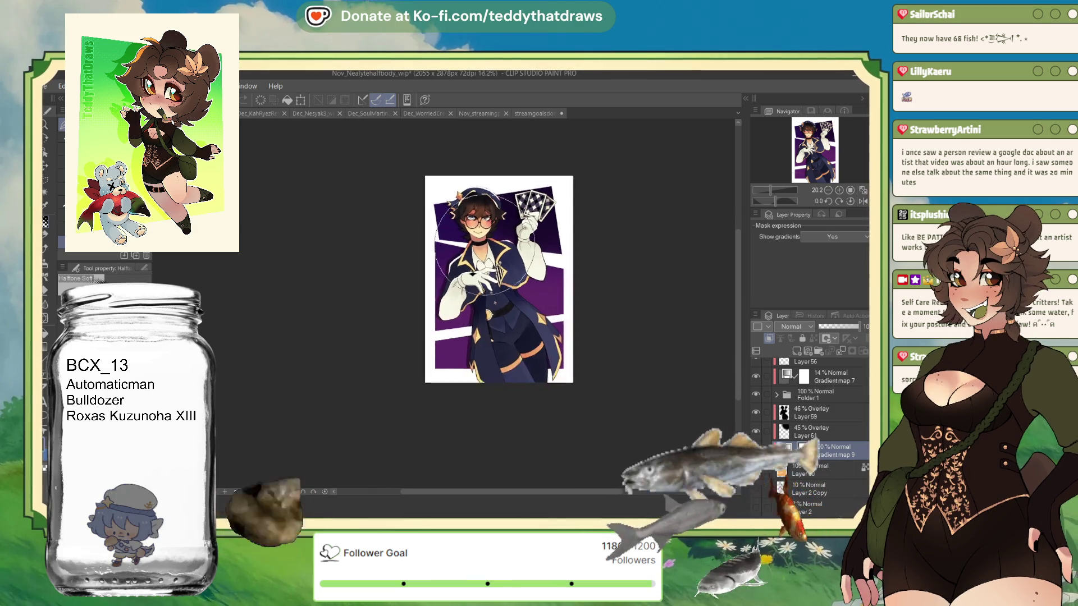
{"action": "scroll", "coordinate": [533, 213], "scroll_direction": "up", "scroll_amount": 3}
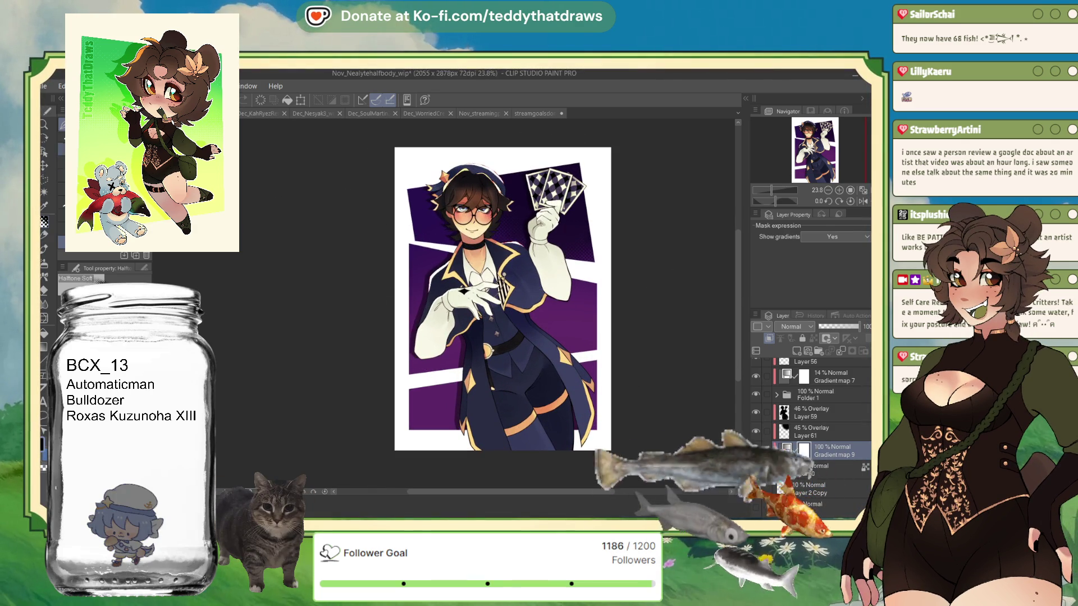
{"action": "key", "text": "p"}
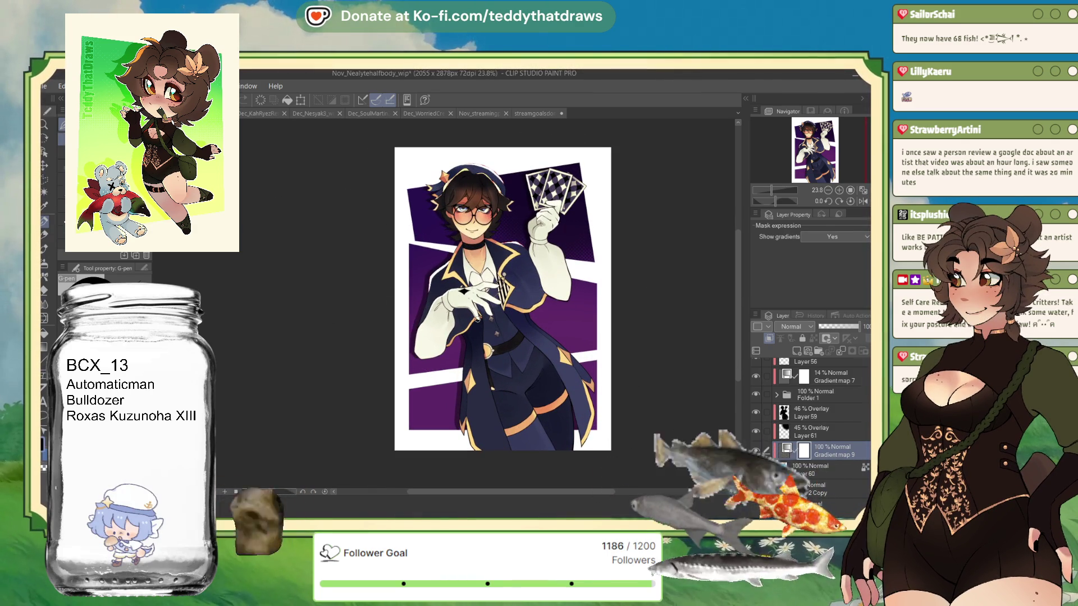
{"action": "scroll", "coordinate": [526, 325], "scroll_direction": "up", "scroll_amount": 2}
{"action": "scroll", "coordinate": [526, 325], "scroll_direction": "down", "scroll_amount": 1}
{"action": "scroll", "coordinate": [526, 326], "scroll_direction": "up", "scroll_amount": 1}
{"action": "scroll", "coordinate": [525, 325], "scroll_direction": "down", "scroll_amount": 1}
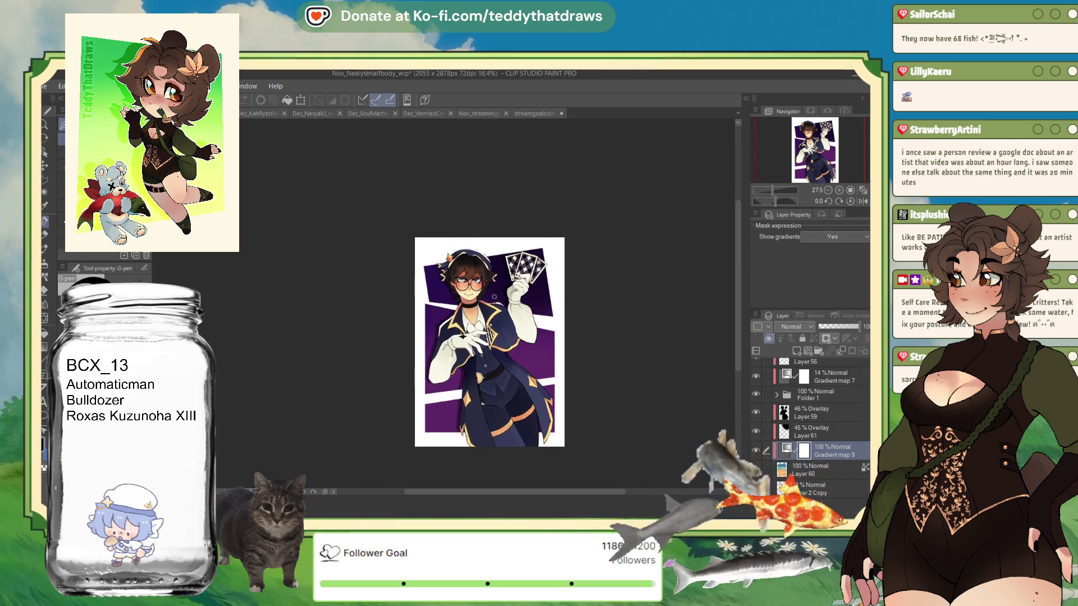
{"action": "scroll", "coordinate": [531, 312], "scroll_direction": "up", "scroll_amount": 2}
{"action": "scroll", "coordinate": [547, 290], "scroll_direction": "up", "scroll_amount": 1}
{"action": "scroll", "coordinate": [564, 272], "scroll_direction": "up", "scroll_amount": 2}
{"action": "scroll", "coordinate": [565, 271], "scroll_direction": "down", "scroll_amount": 1}
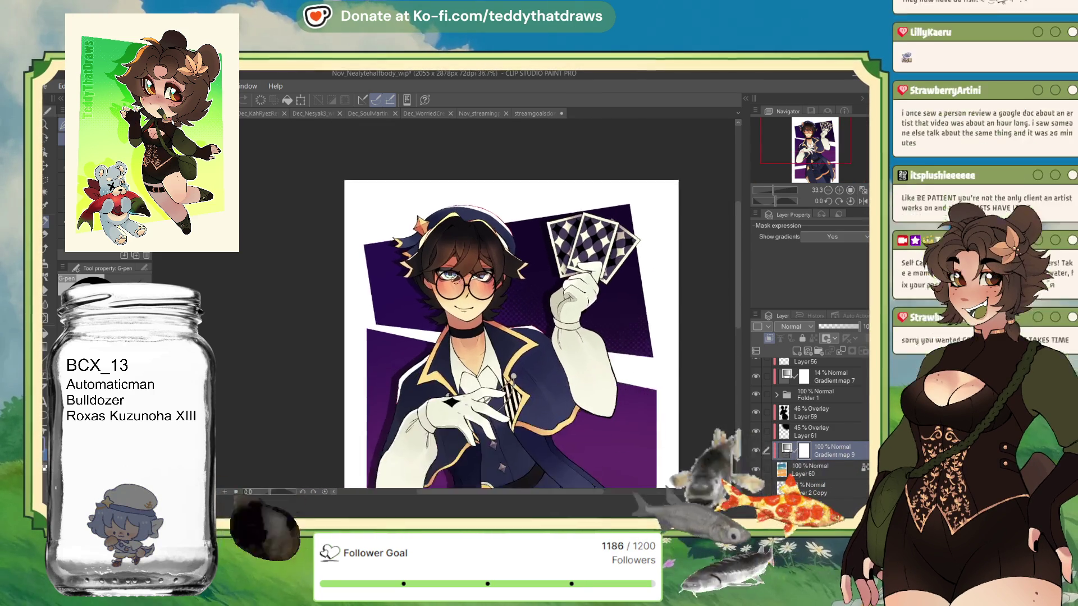
{"action": "scroll", "coordinate": [539, 268], "scroll_direction": "up", "scroll_amount": 1}
{"action": "scroll", "coordinate": [505, 265], "scroll_direction": "up", "scroll_amount": 1}
{"action": "scroll", "coordinate": [472, 262], "scroll_direction": "up", "scroll_amount": 1}
{"action": "scroll", "coordinate": [461, 261], "scroll_direction": "down", "scroll_amount": 1}
{"action": "scroll", "coordinate": [461, 262], "scroll_direction": "down", "scroll_amount": 2}
{"action": "scroll", "coordinate": [461, 261], "scroll_direction": "down", "scroll_amount": 2}
{"action": "scroll", "coordinate": [461, 262], "scroll_direction": "down", "scroll_amount": 1}
{"action": "scroll", "coordinate": [478, 268], "scroll_direction": "up", "scroll_amount": 1}
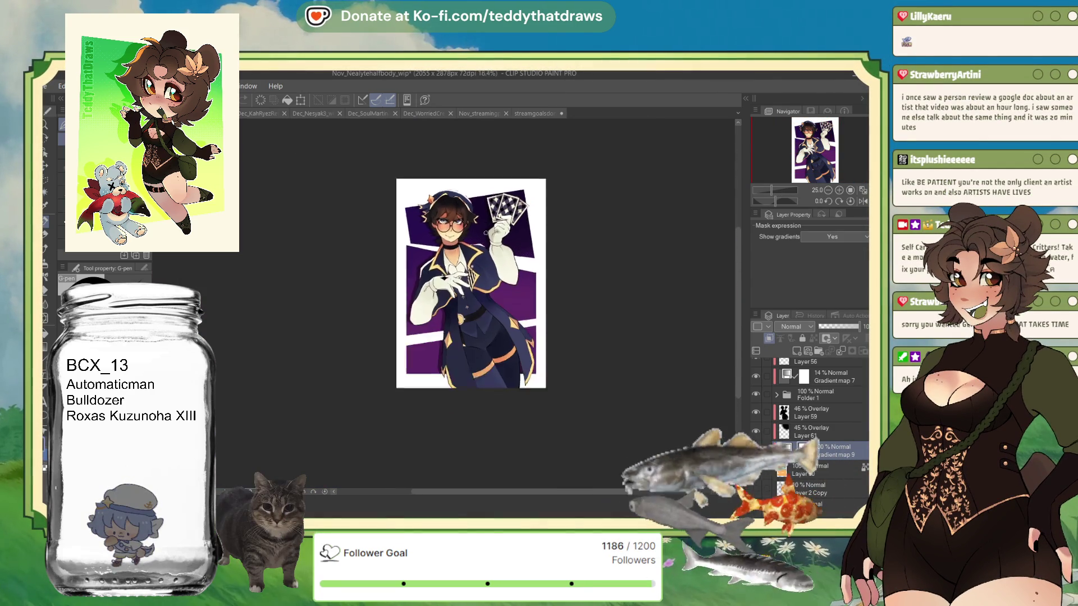
{"action": "scroll", "coordinate": [476, 268], "scroll_direction": "up", "scroll_amount": 1}
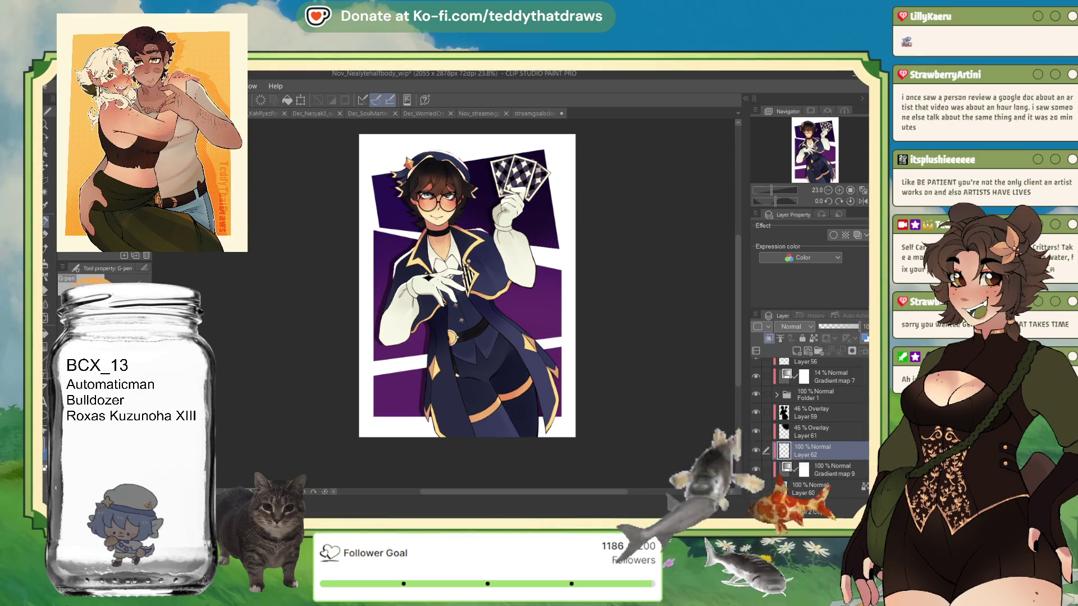
- Paint orange into the lower panels on Layer 62 and fade it to about 38% for a mauve look
{"action": "mouse_move", "coordinate": [664, 395]}
{"action": "left_mouse_down"}
{"action": "mouse_move", "coordinate": [682, 220]}
{"action": "mouse_move", "coordinate": [637, 326]}
{"action": "mouse_move", "coordinate": [650, 325]}
{"action": "mouse_move", "coordinate": [631, 303]}
{"action": "mouse_move", "coordinate": [590, 354]}
{"action": "mouse_move", "coordinate": [522, 386]}
{"action": "left_mouse_up"}
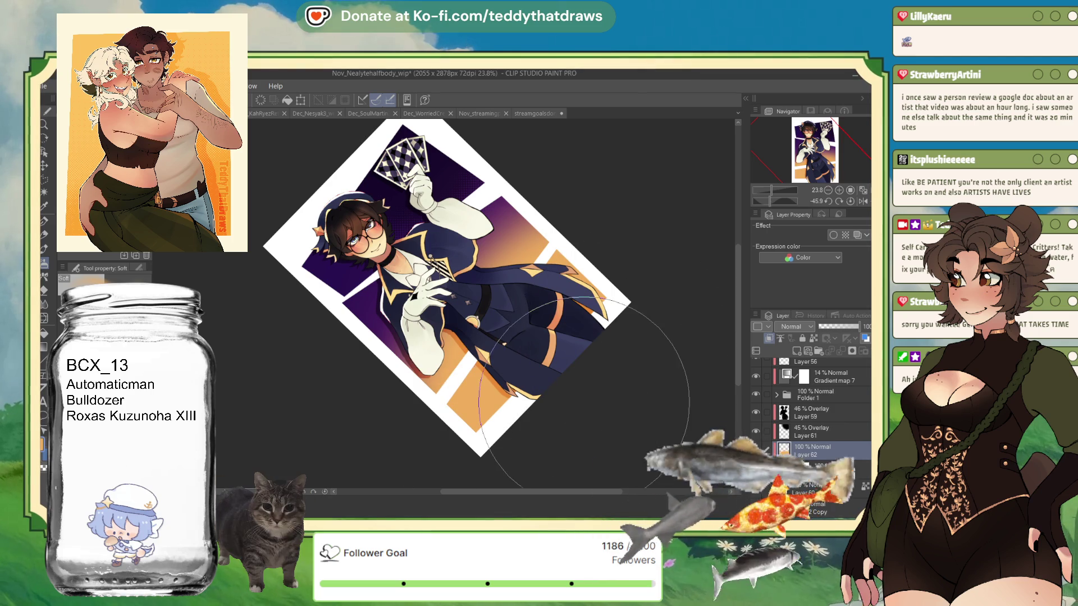
{"action": "left_click", "coordinate": [849, 201]}
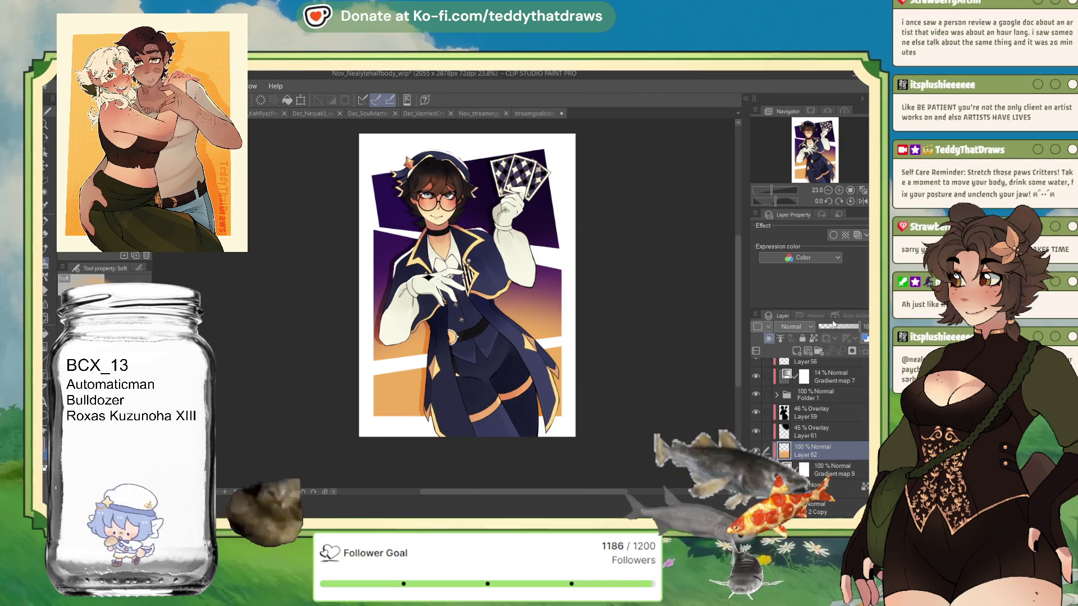
{"action": "mouse_move", "coordinate": [838, 327]}
{"action": "left_mouse_down"}
{"action": "mouse_move", "coordinate": [833, 273]}
{"action": "mouse_move", "coordinate": [835, 289]}
{"action": "left_mouse_up"}
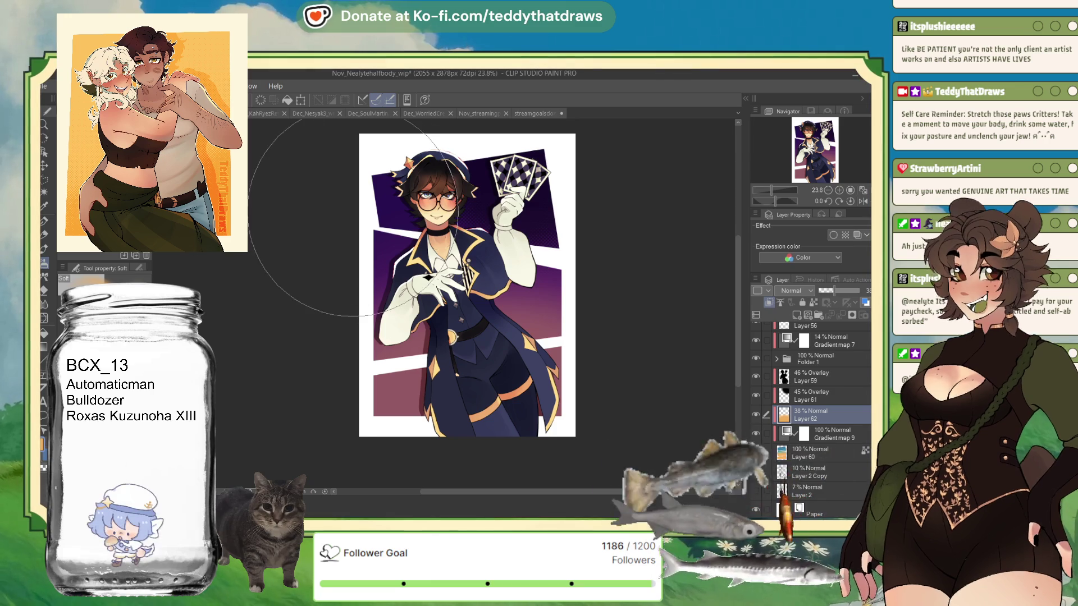
{"action": "scroll", "coordinate": [430, 206], "scroll_direction": "down", "scroll_amount": 1}
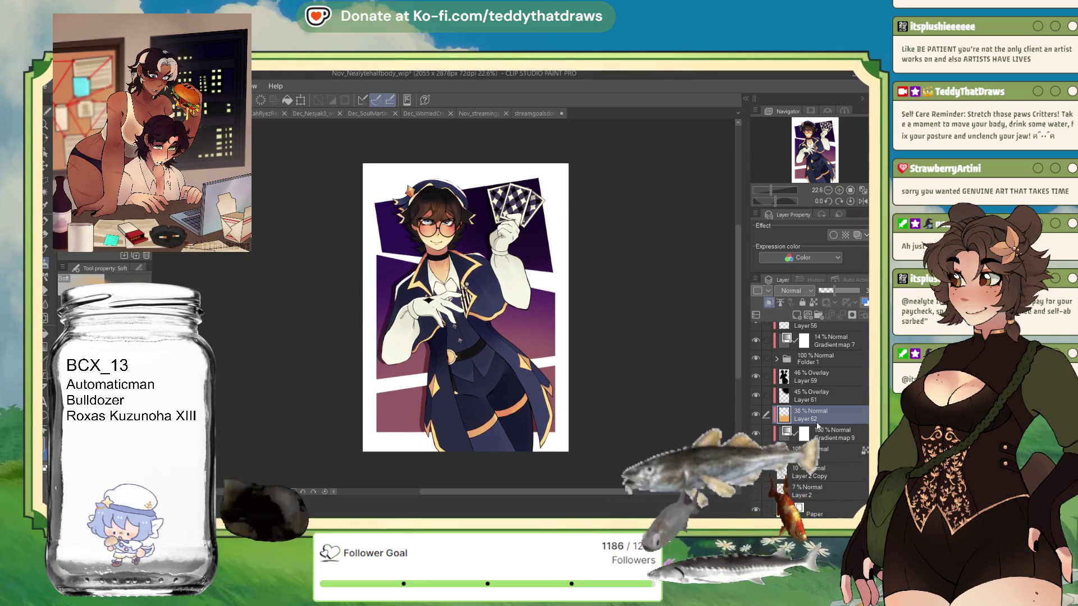
{"action": "left_click", "coordinate": [820, 435]}
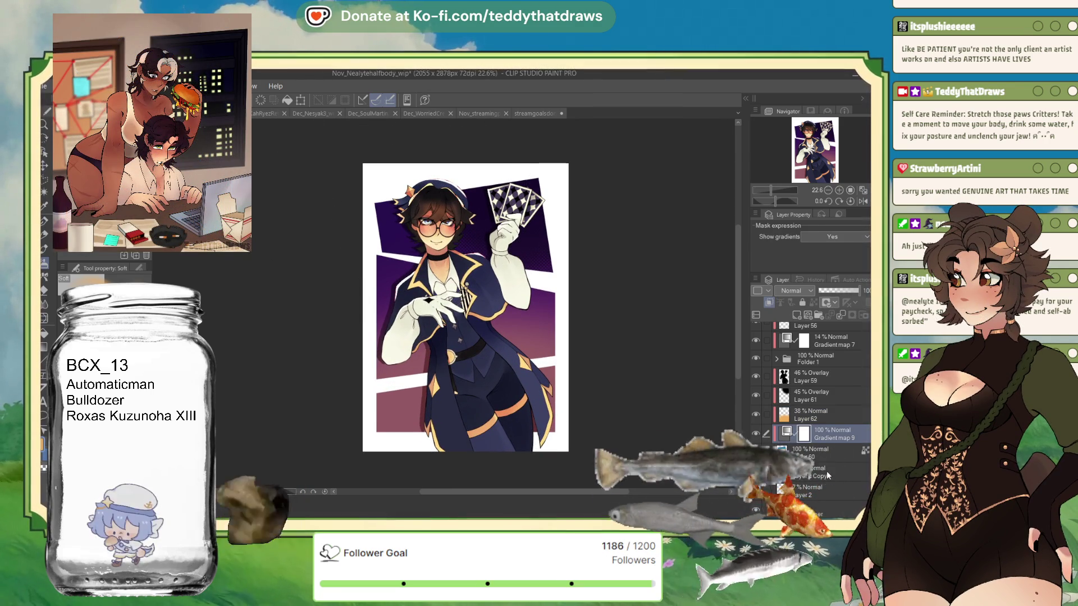
- Add Gradient map 10 above Layer 2 Copy at about 34% opacity for a cream border tone
{"action": "left_click", "coordinate": [800, 472]}
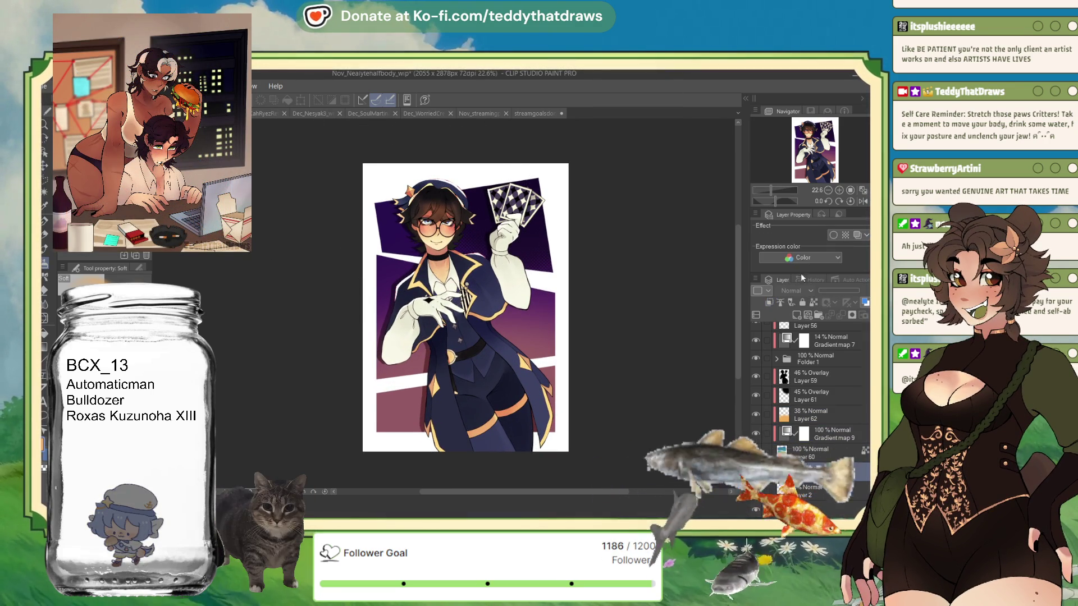
{"action": "key", "text": "ctrl+v"}
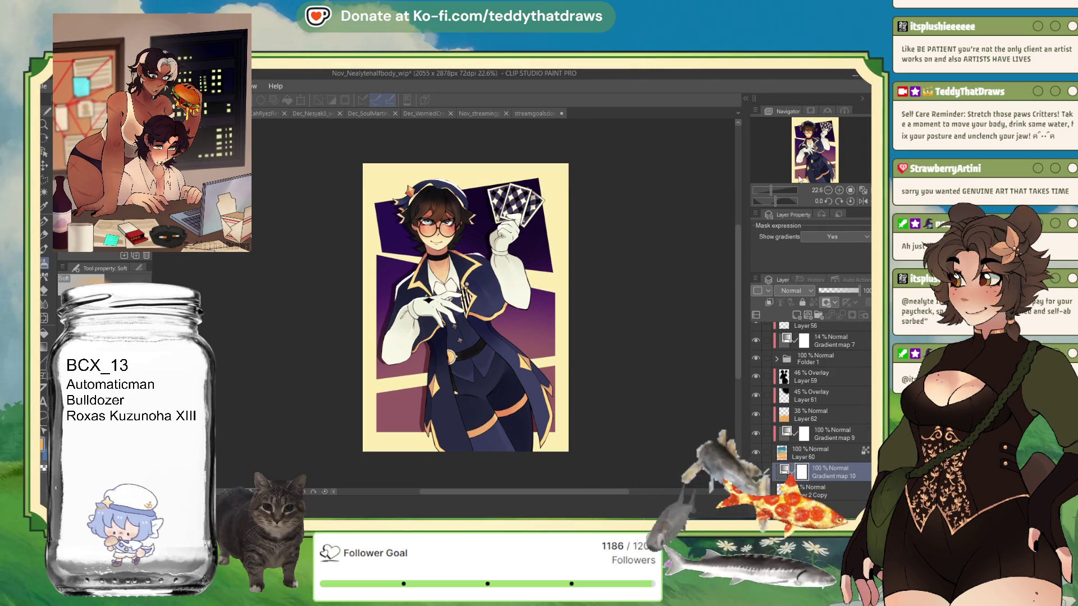
{"action": "left_click", "coordinate": [831, 291]}
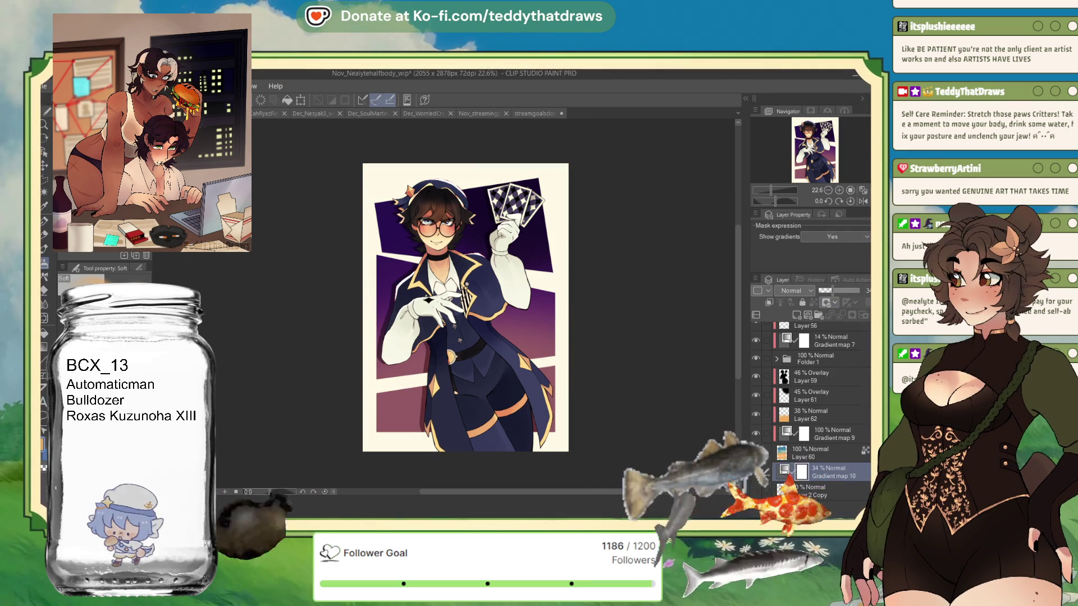
{"action": "left_click", "coordinate": [834, 396]}
{"action": "left_click", "coordinate": [834, 391]}
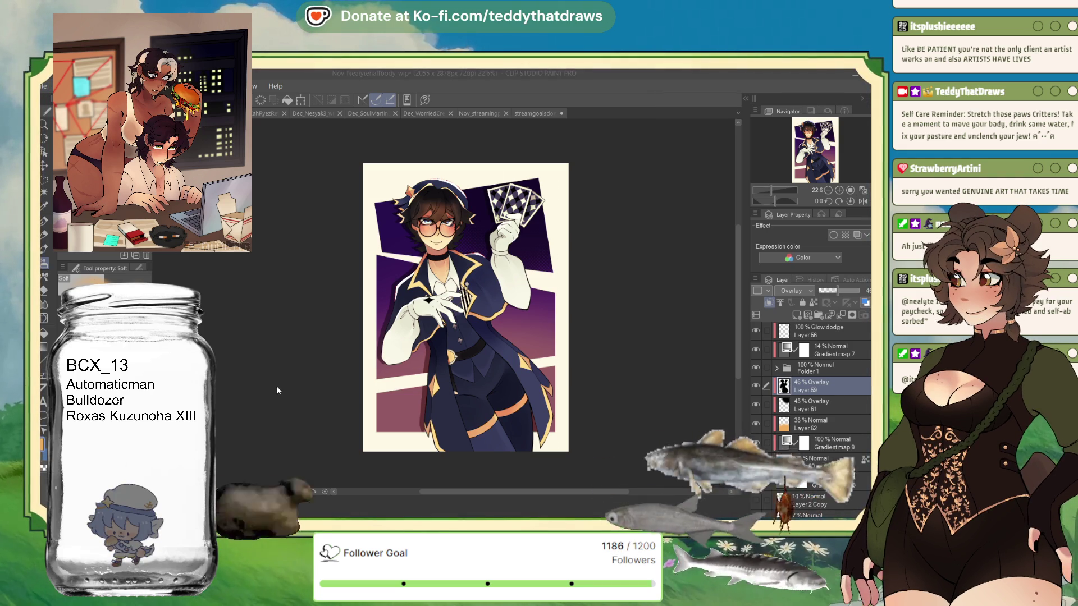
- Paste the TeddyThatDraws signature and rotate, shrink and place it vertically along the figure's left side
{"action": "key", "text": "ctrl+v"}
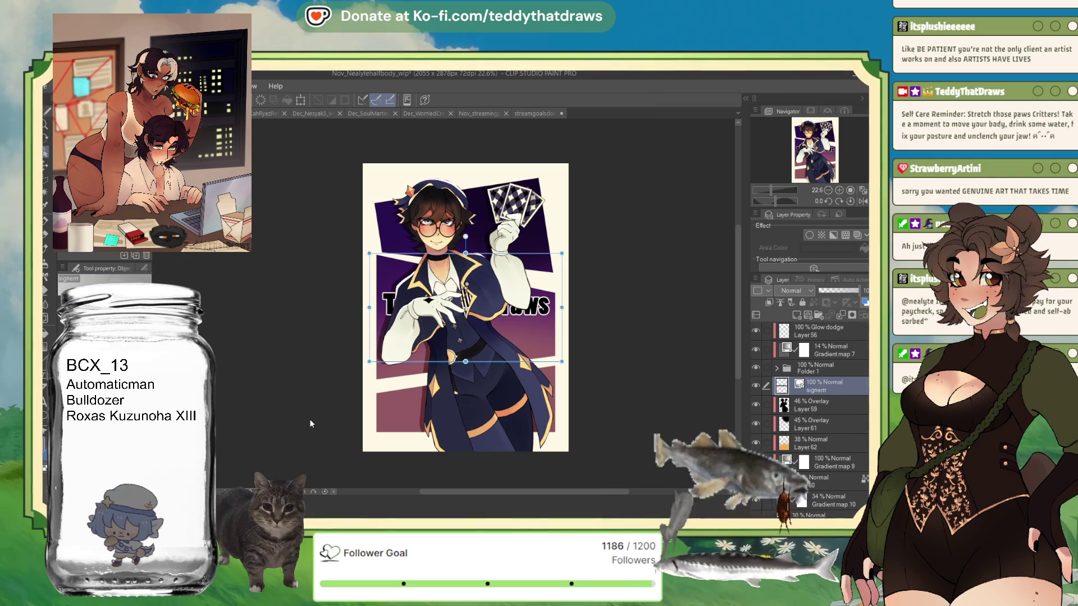
{"action": "key", "text": "Return"}
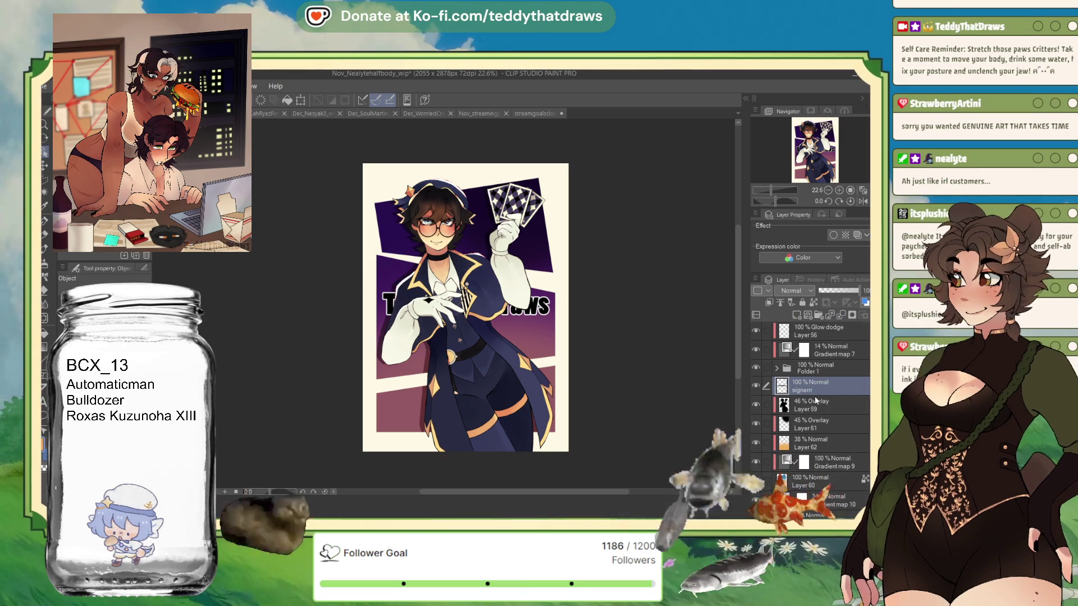
{"action": "left_click", "coordinate": [300, 98]}
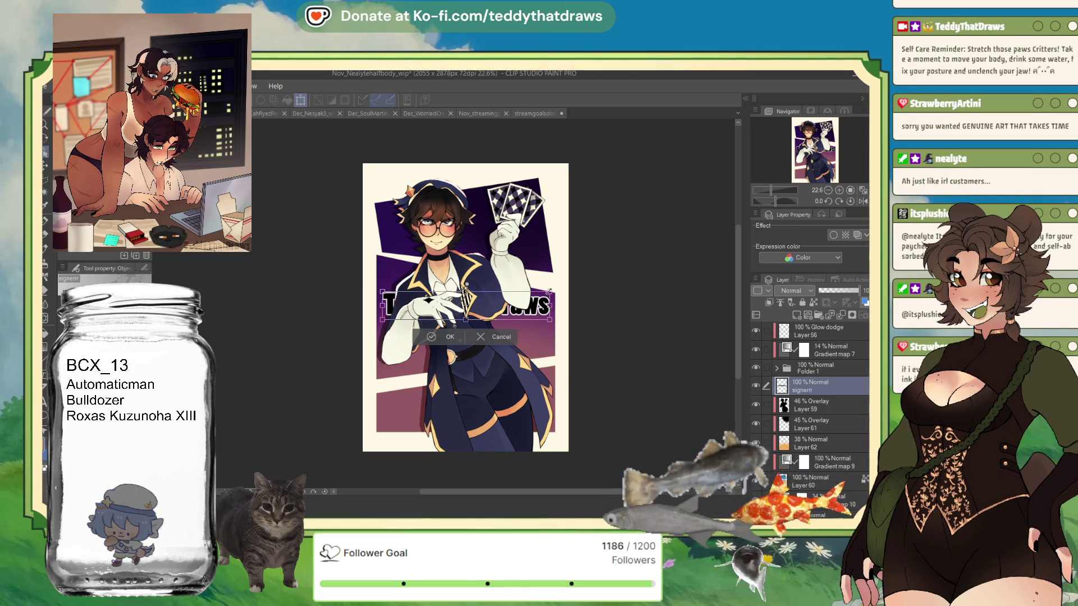
{"action": "mouse_move", "coordinate": [472, 302]}
{"action": "left_mouse_down"}
{"action": "mouse_move", "coordinate": [455, 393]}
{"action": "mouse_move", "coordinate": [411, 394]}
{"action": "left_mouse_up"}
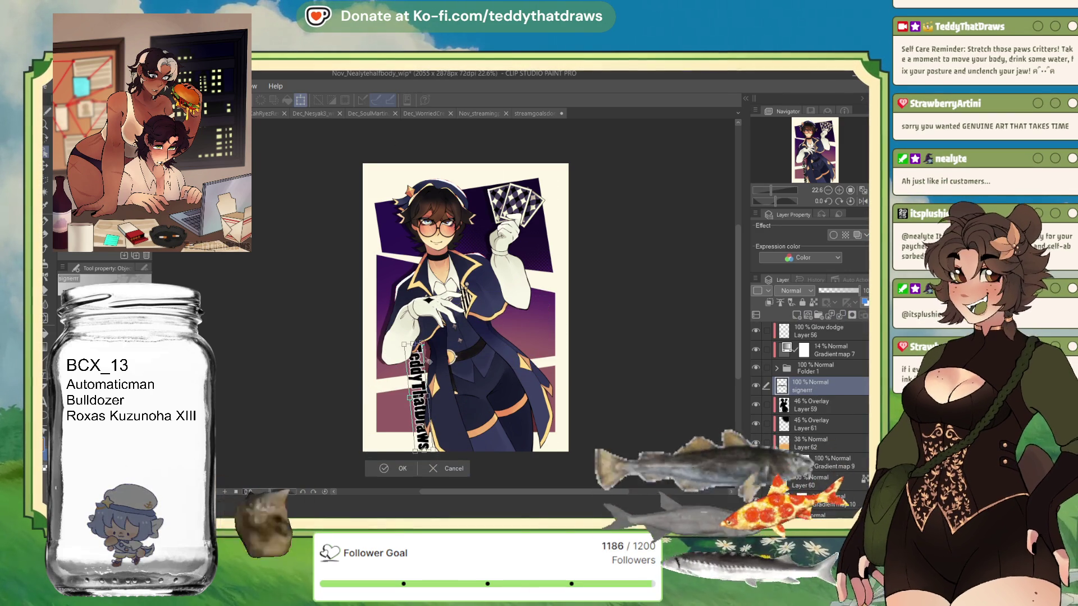
{"action": "left_click_drag", "start_coordinate": [411, 345], "coordinate": [397, 408]}
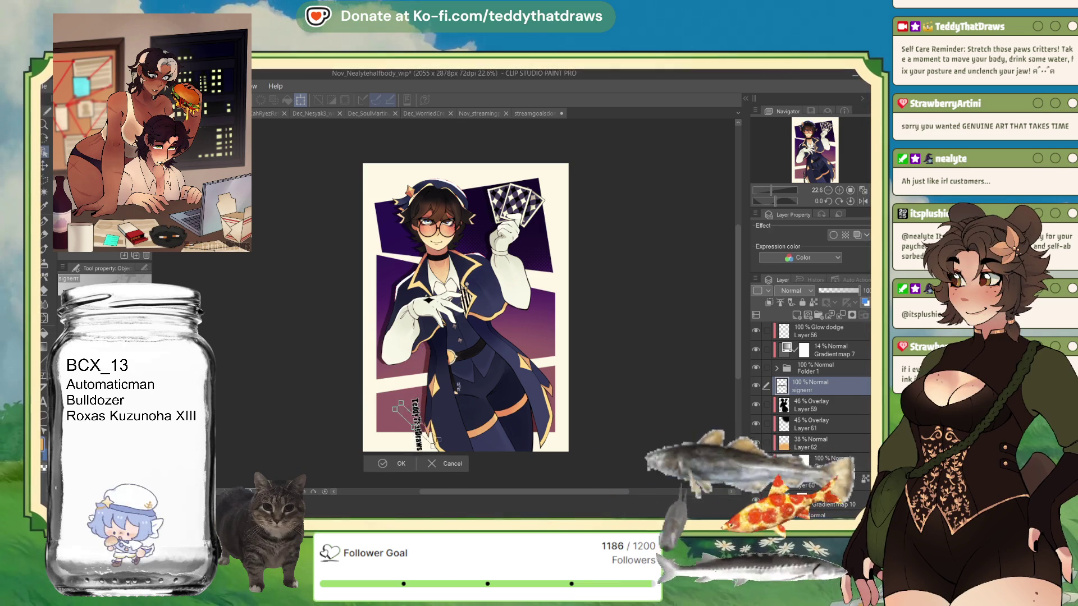
{"action": "mouse_move", "coordinate": [413, 423]}
{"action": "left_mouse_down"}
{"action": "mouse_move", "coordinate": [390, 275]}
{"action": "mouse_move", "coordinate": [390, 313]}
{"action": "left_mouse_up"}
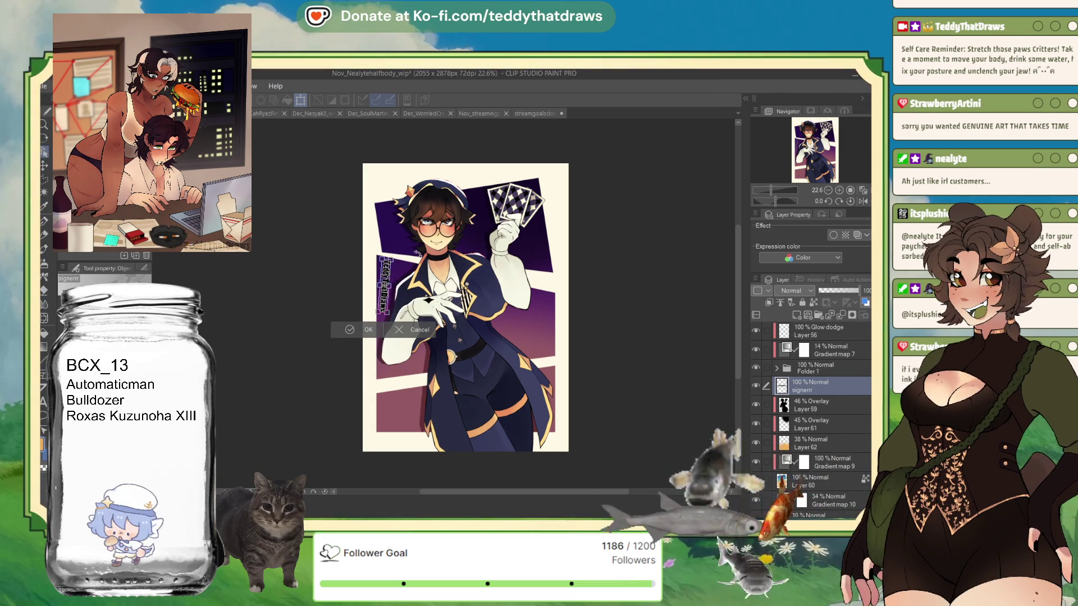
{"action": "left_click_drag", "start_coordinate": [383, 257], "coordinate": [388, 268]}
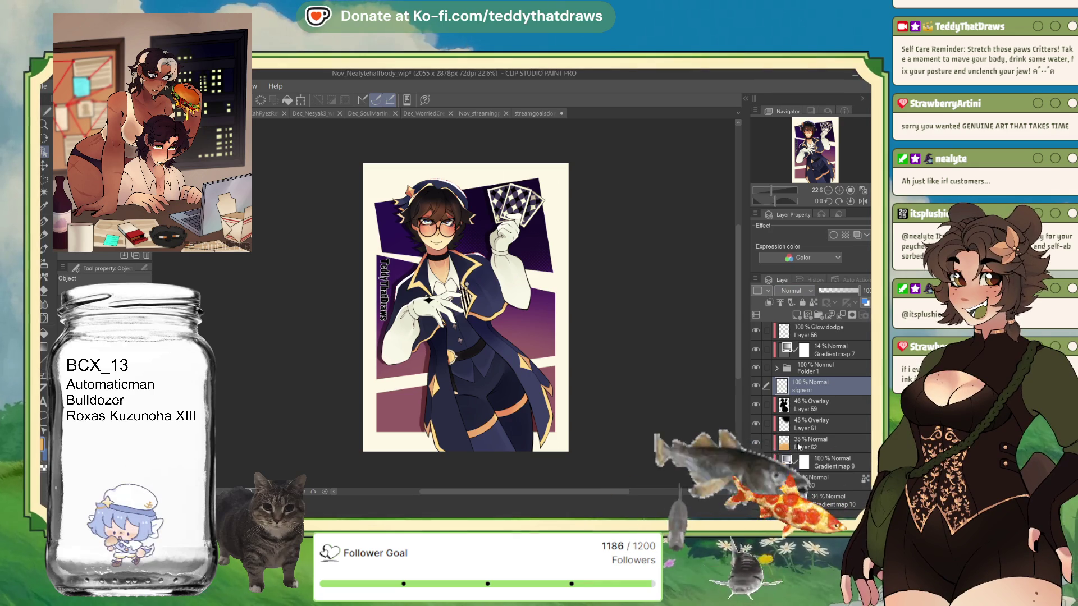
- Blend the signature layer in Overlay mode
{"action": "left_click", "coordinate": [792, 290]}
{"action": "left_click", "coordinate": [800, 421]}
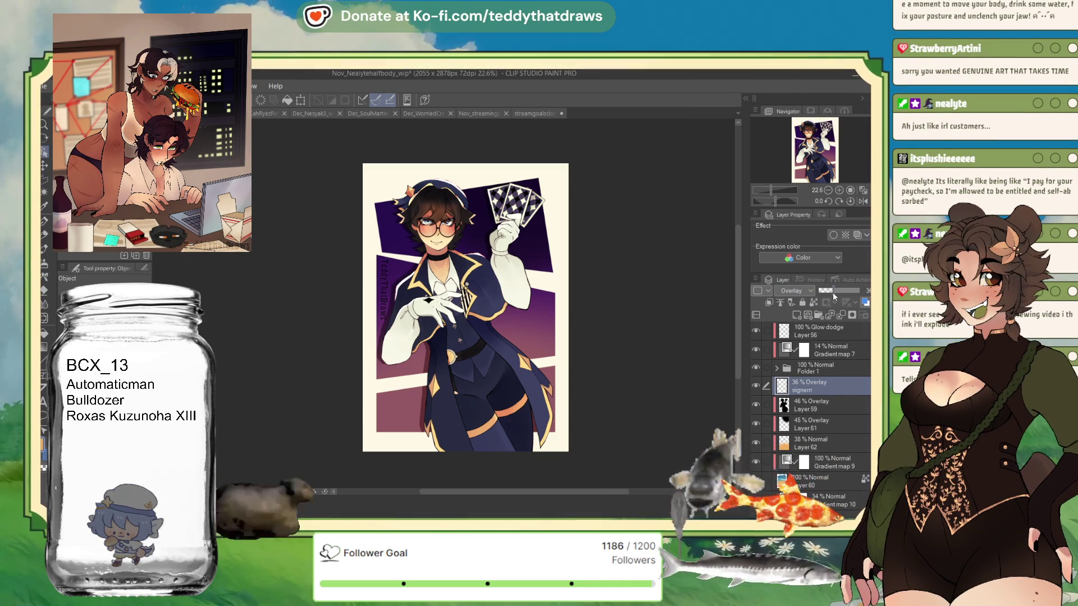
{"action": "scroll", "coordinate": [344, 257], "scroll_direction": "up", "scroll_amount": 2}
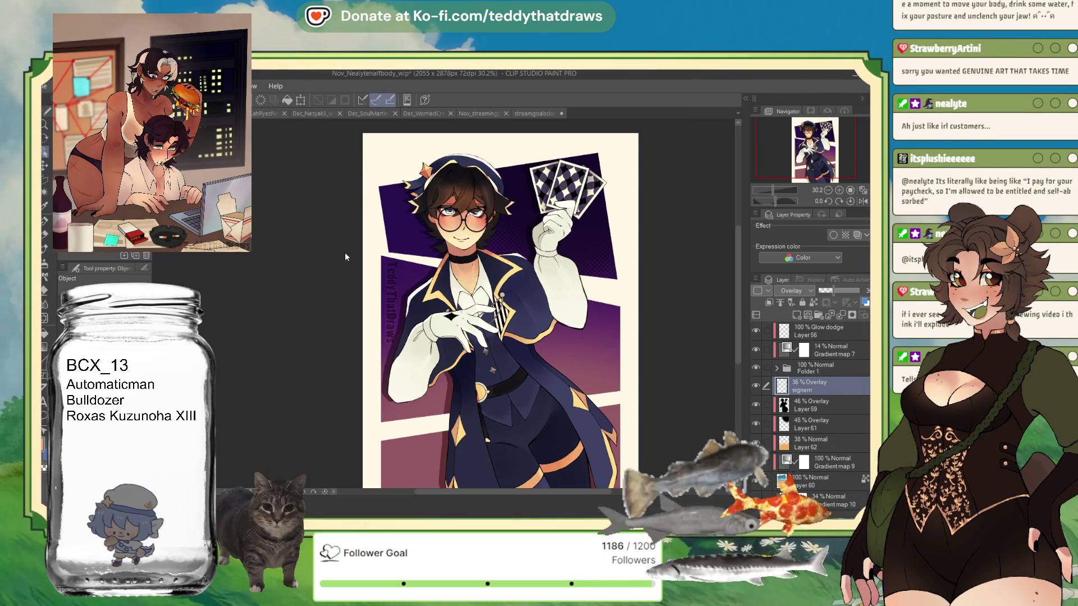
- Nudge the vertical signature slightly lower and commit its position
{"action": "left_click_drag", "start_coordinate": [404, 288], "coordinate": [405, 292]}
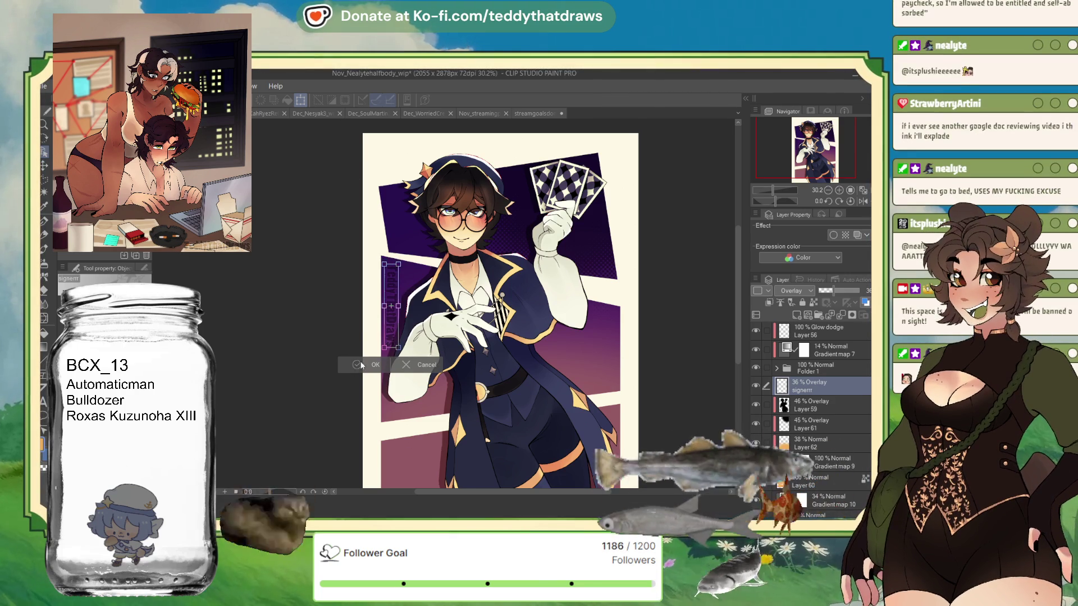
{"action": "key", "text": "Return"}
{"action": "scroll", "coordinate": [475, 236], "scroll_direction": "down", "scroll_amount": 2}
{"action": "scroll", "coordinate": [476, 237], "scroll_direction": "up", "scroll_amount": 2}
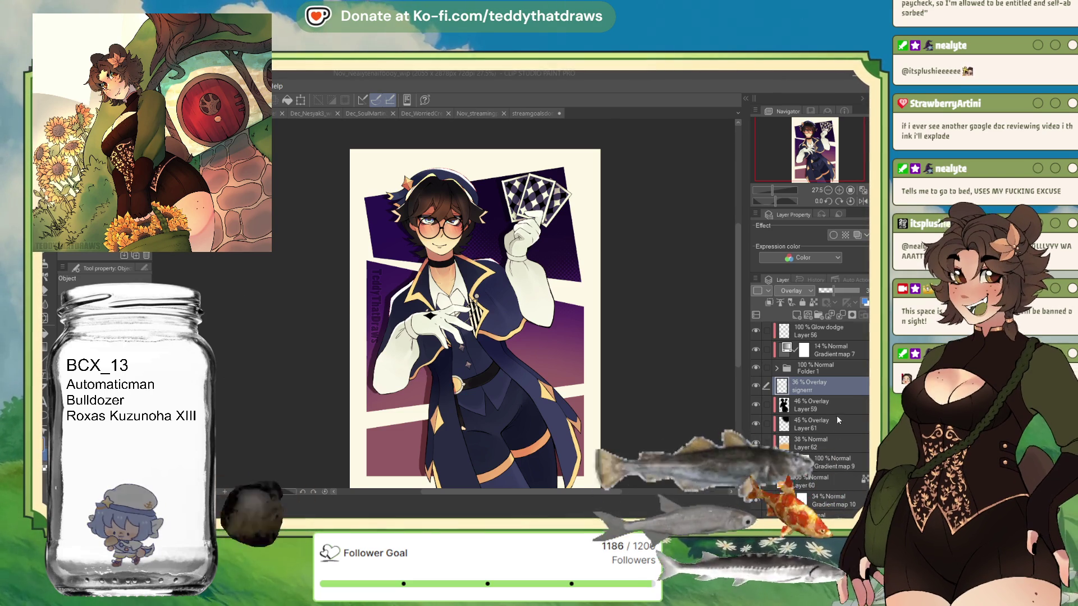
- Enable a Border effect on Folder 1 with edge thickness 4.4
{"action": "left_click", "coordinate": [829, 366]}
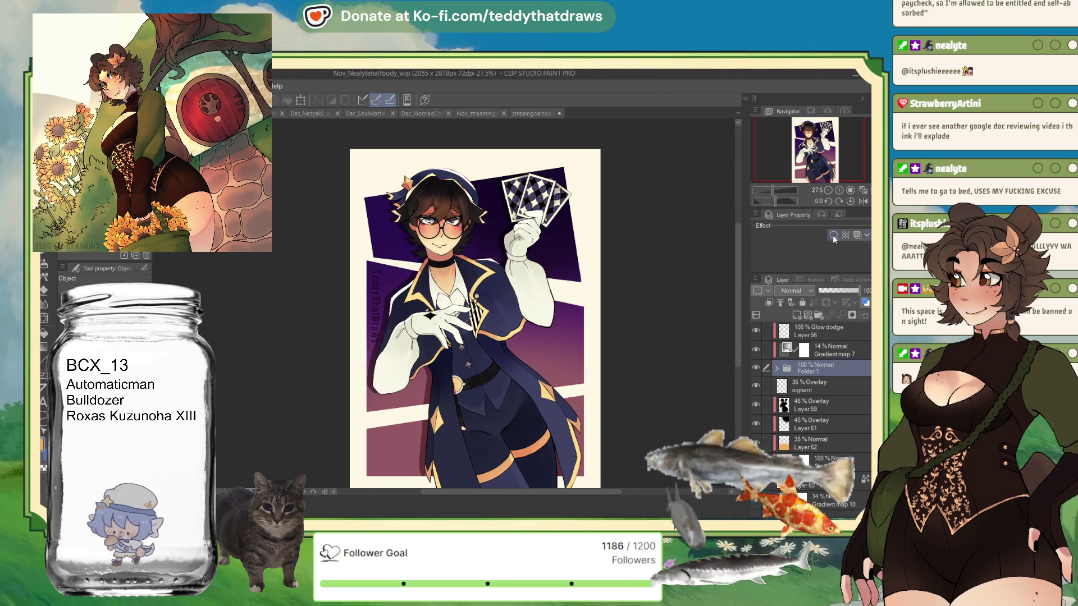
{"action": "left_click", "coordinate": [833, 235]}
{"action": "left_click_drag", "start_coordinate": [785, 266], "coordinate": [793, 260]}
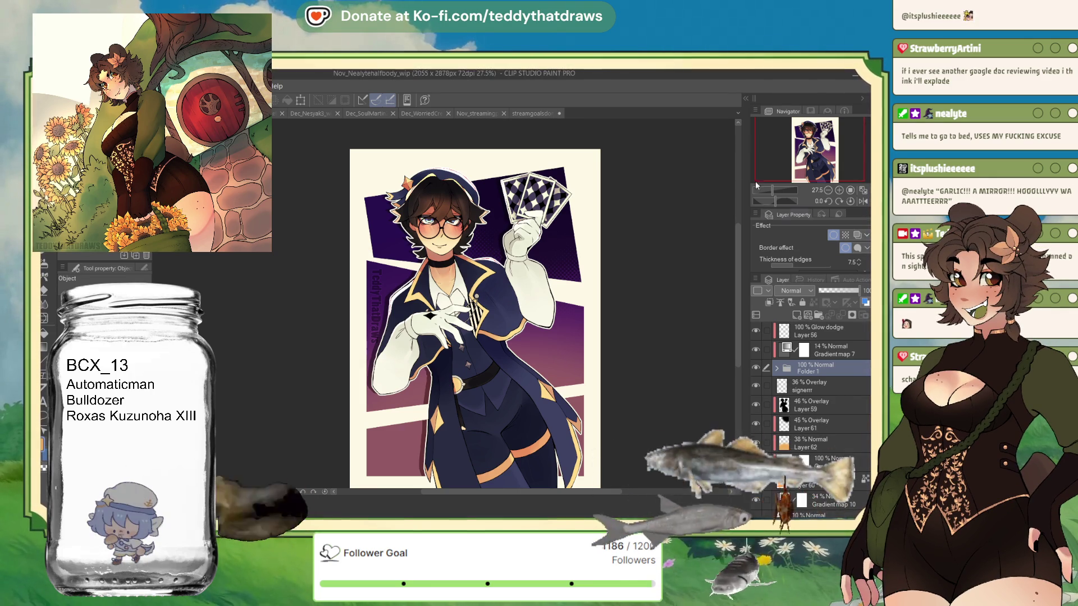
{"action": "scroll", "coordinate": [560, 275], "scroll_direction": "up", "scroll_amount": 2}
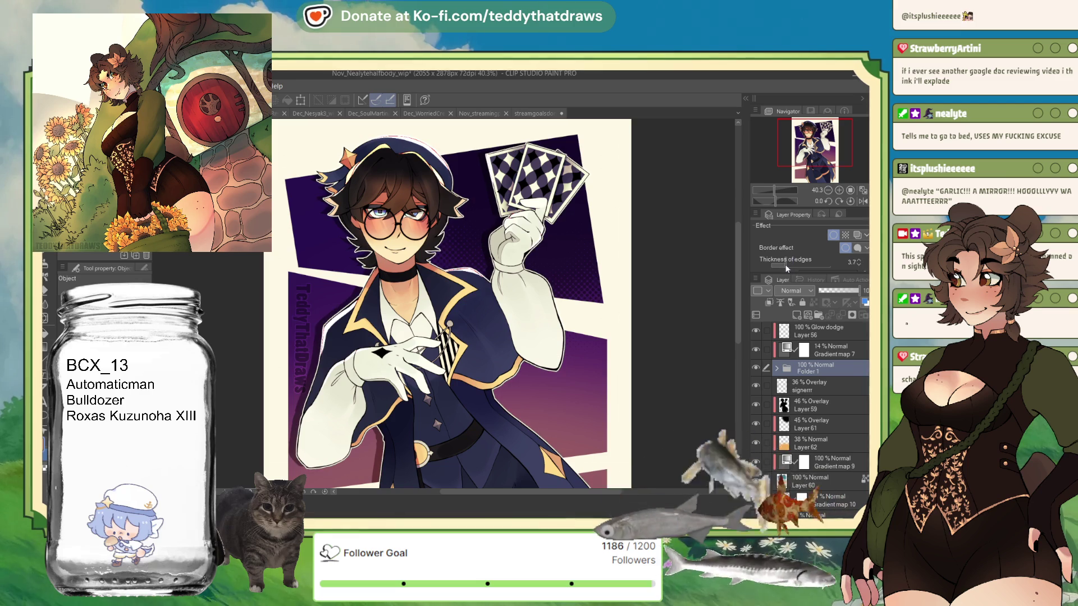
{"action": "left_click_drag", "start_coordinate": [787, 264], "coordinate": [785, 266]}
{"action": "scroll", "coordinate": [455, 287], "scroll_direction": "down", "scroll_amount": 1}
{"action": "scroll", "coordinate": [455, 287], "scroll_direction": "down", "scroll_amount": 1}
{"action": "scroll", "coordinate": [454, 286], "scroll_direction": "up", "scroll_amount": 1}
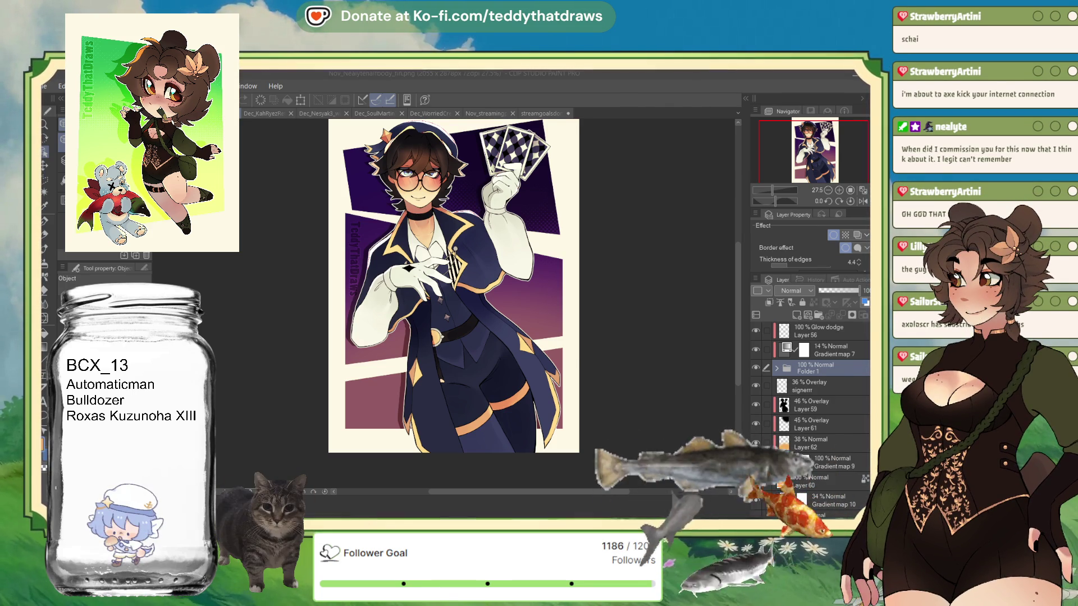
{"action": "scroll", "coordinate": [484, 304], "scroll_direction": "down", "scroll_amount": 1}
{"action": "scroll", "coordinate": [484, 303], "scroll_direction": "up", "scroll_amount": 1}
{"action": "scroll", "coordinate": [484, 303], "scroll_direction": "up", "scroll_amount": 1}
{"action": "scroll", "coordinate": [363, 253], "scroll_direction": "up", "scroll_amount": 1}
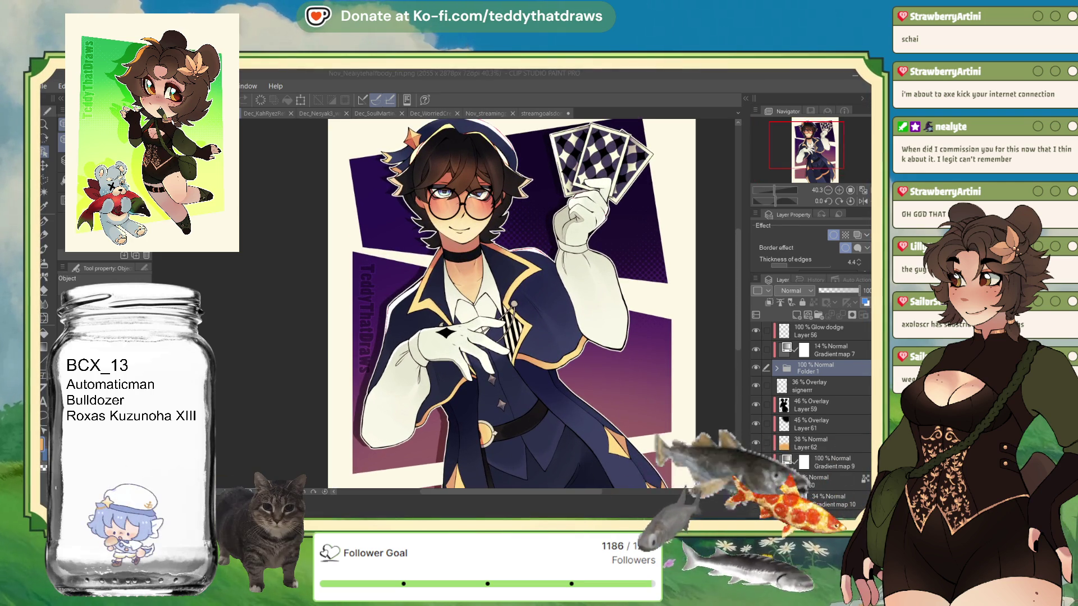